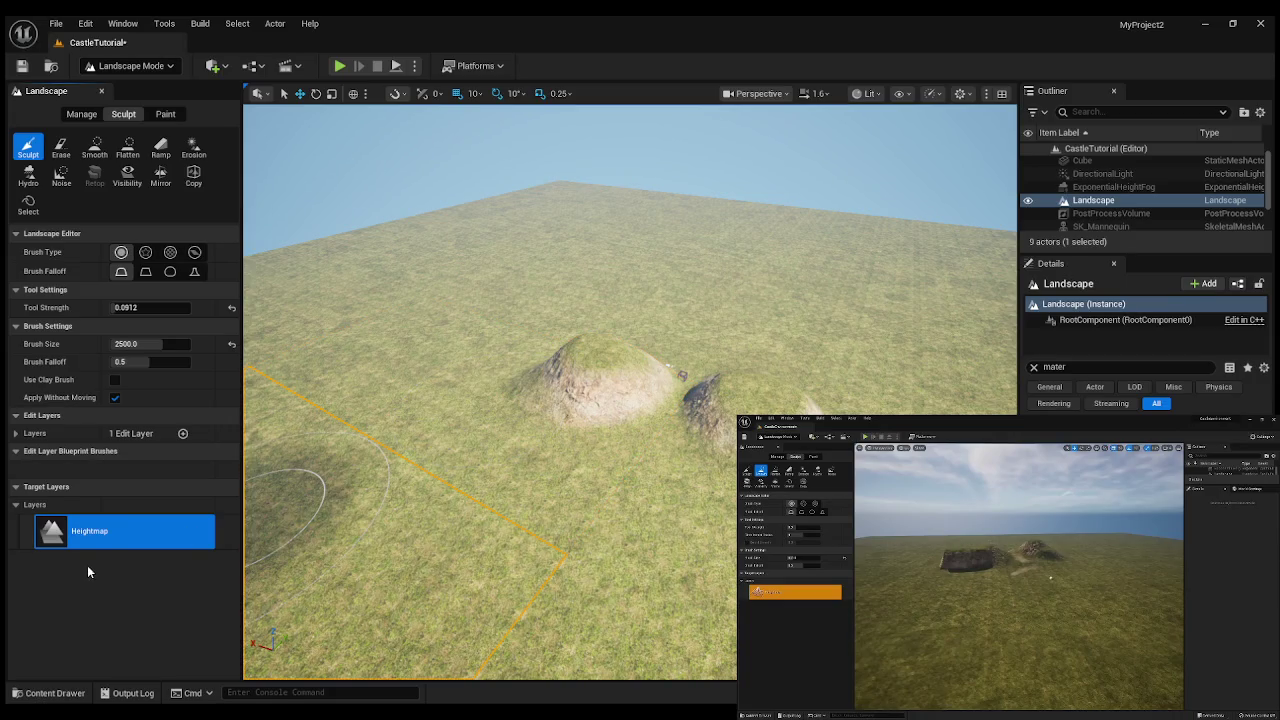
- Undo the sculpted hill mounds with Ctrl+Z, leaving the landscape flat, and go back to Sculpt
click(165, 114)
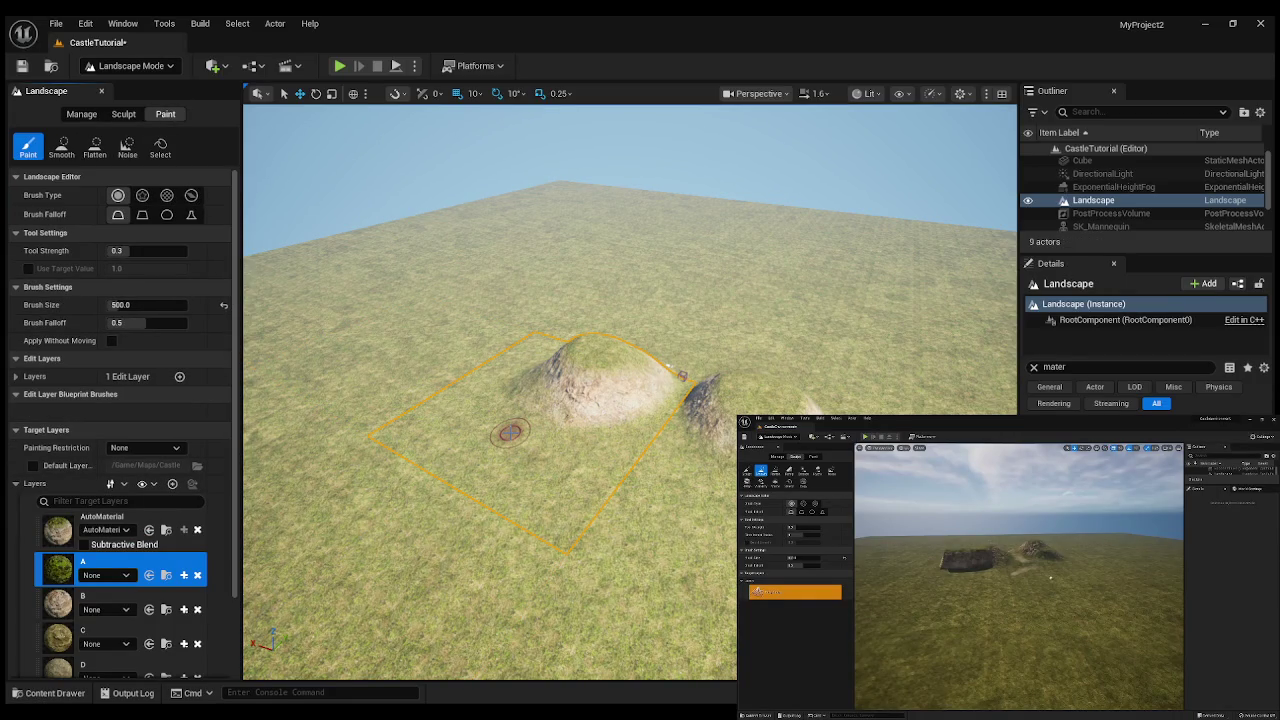
key(ctrl+z)
key(ctrl+z)
scroll(668, 368, down, 5)
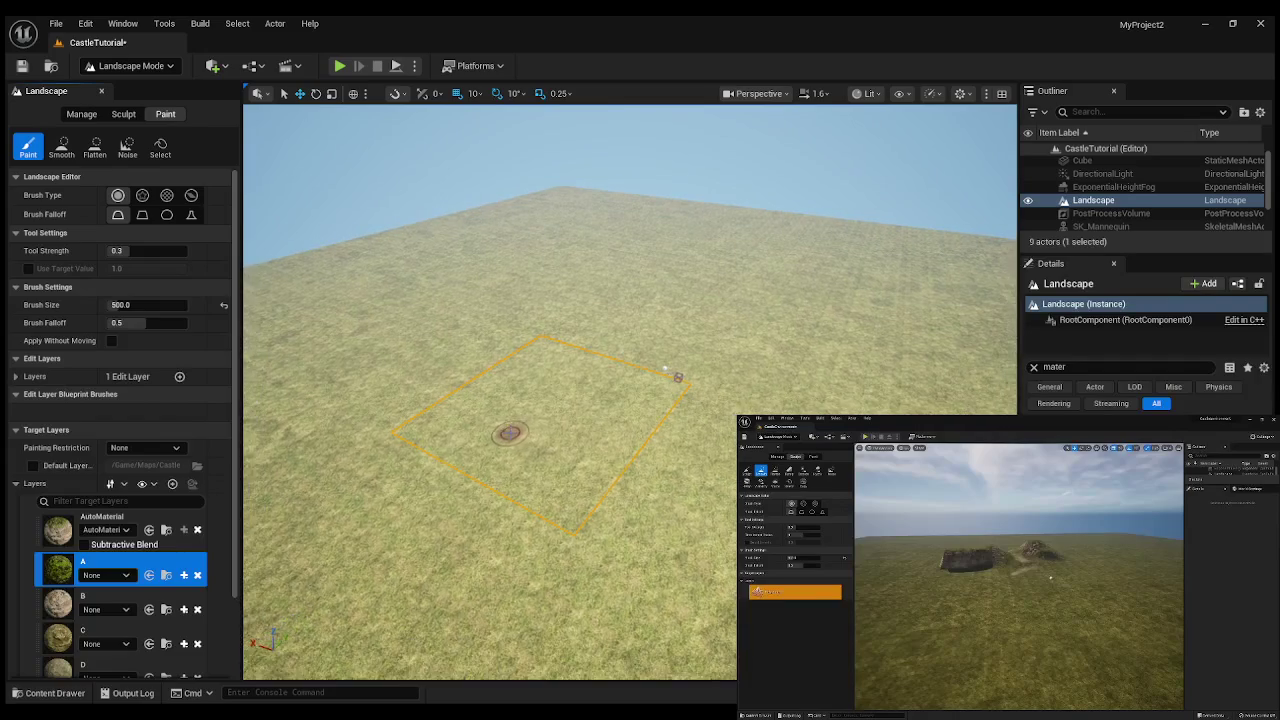
click(124, 114)
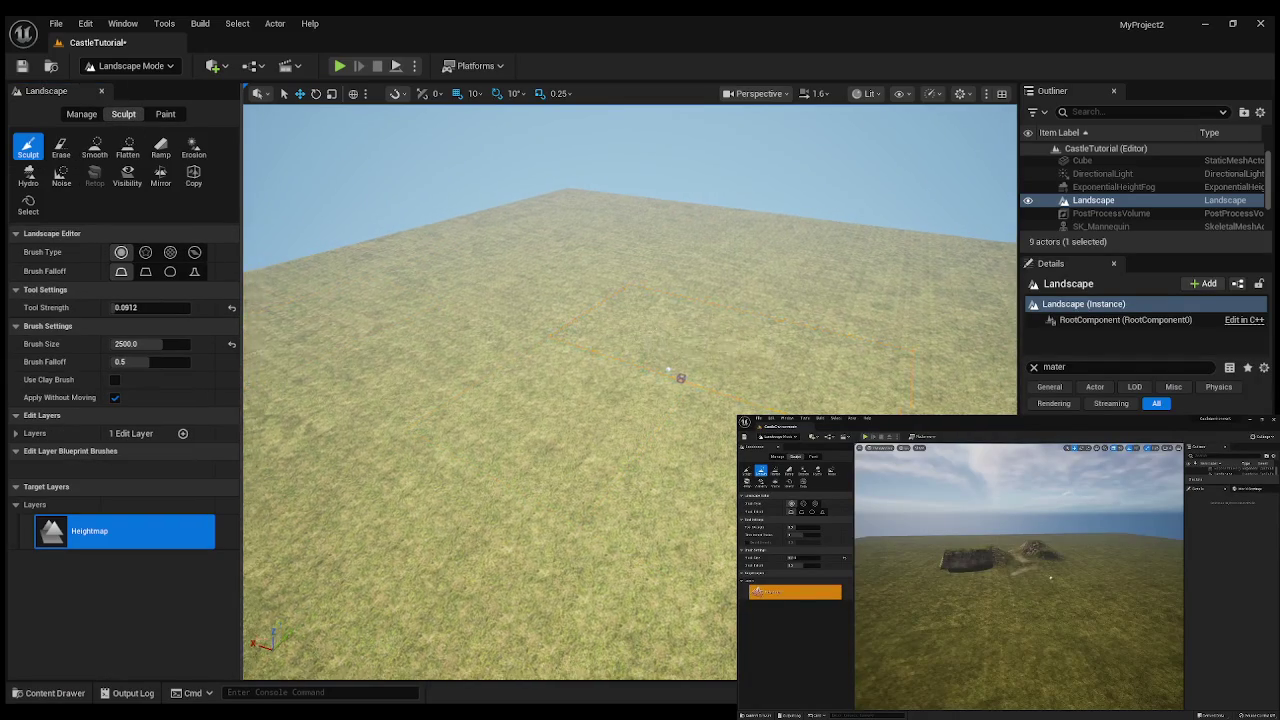
- Change the sculpt brush size to 3000
scroll(716, 343, up, 5)
scroll(716, 343, down, 4)
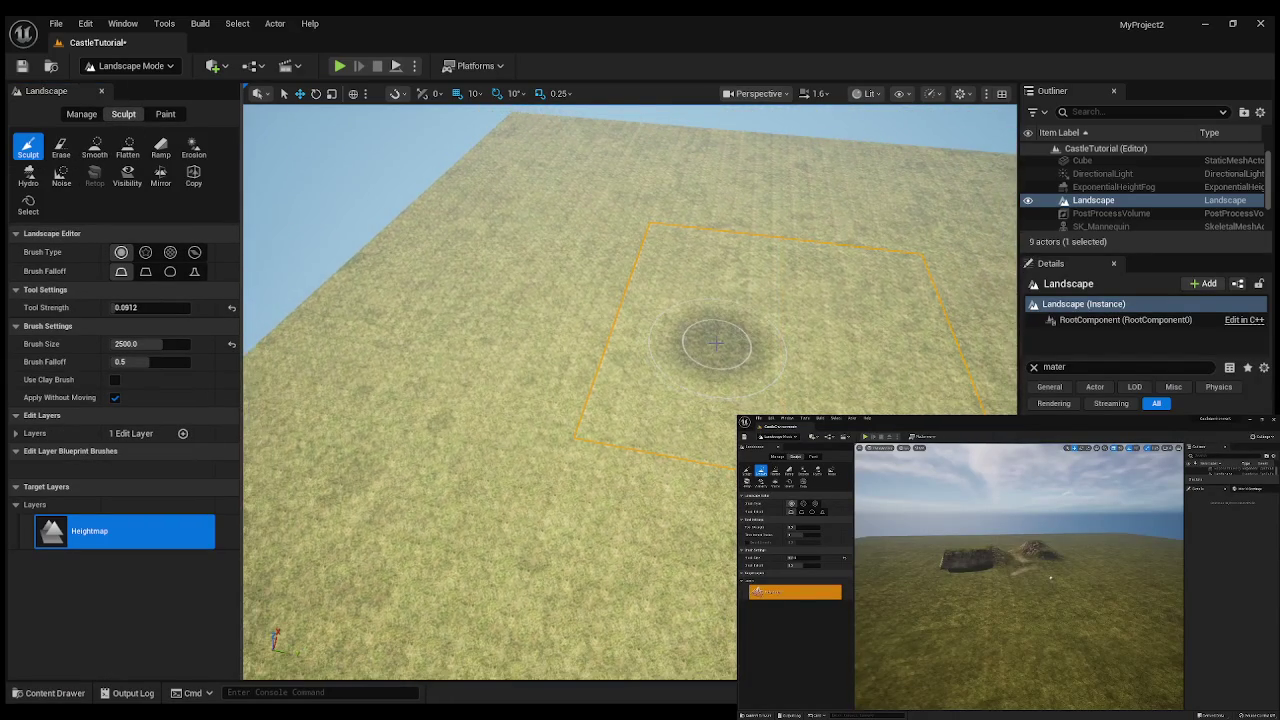
drag(716, 343, 714, 349)
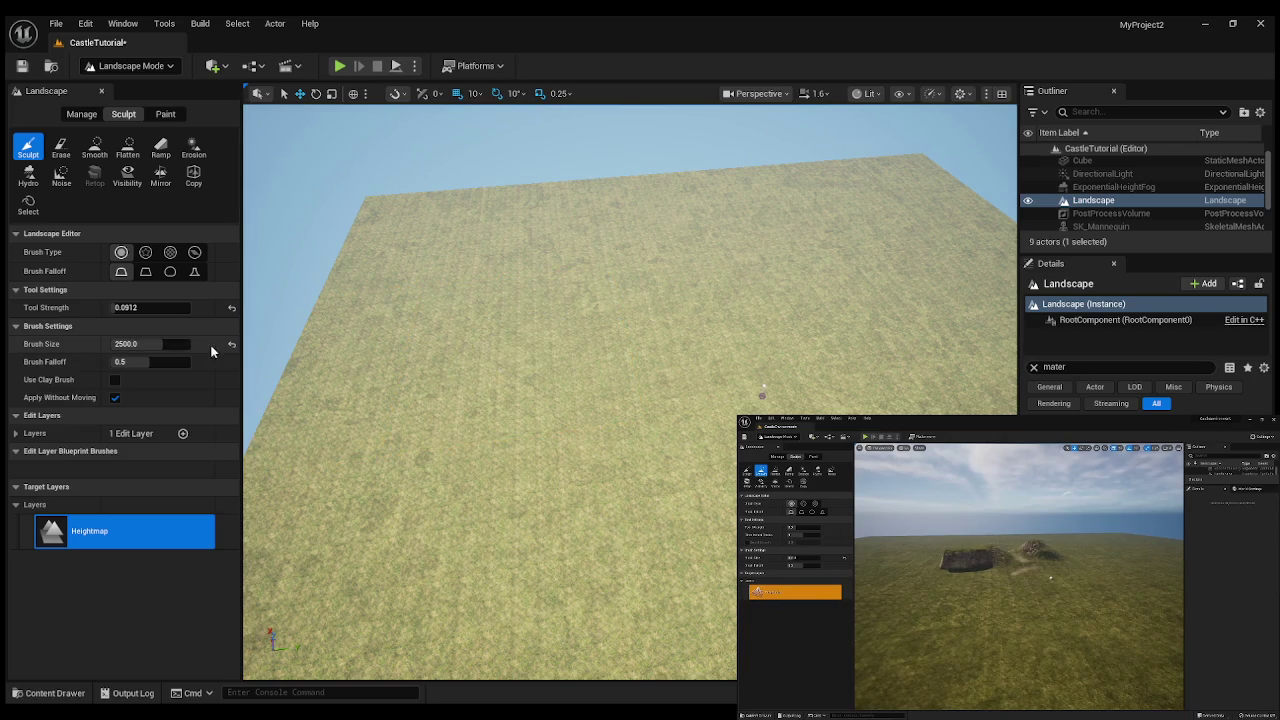
click(150, 343)
click(128, 343)
drag(122, 343, 117, 343)
key(Return)
- Try brush sizes 30000 and 20000, raising the landscape with a broad test stroke at each
click(130, 345)
text(0)
key(Return)
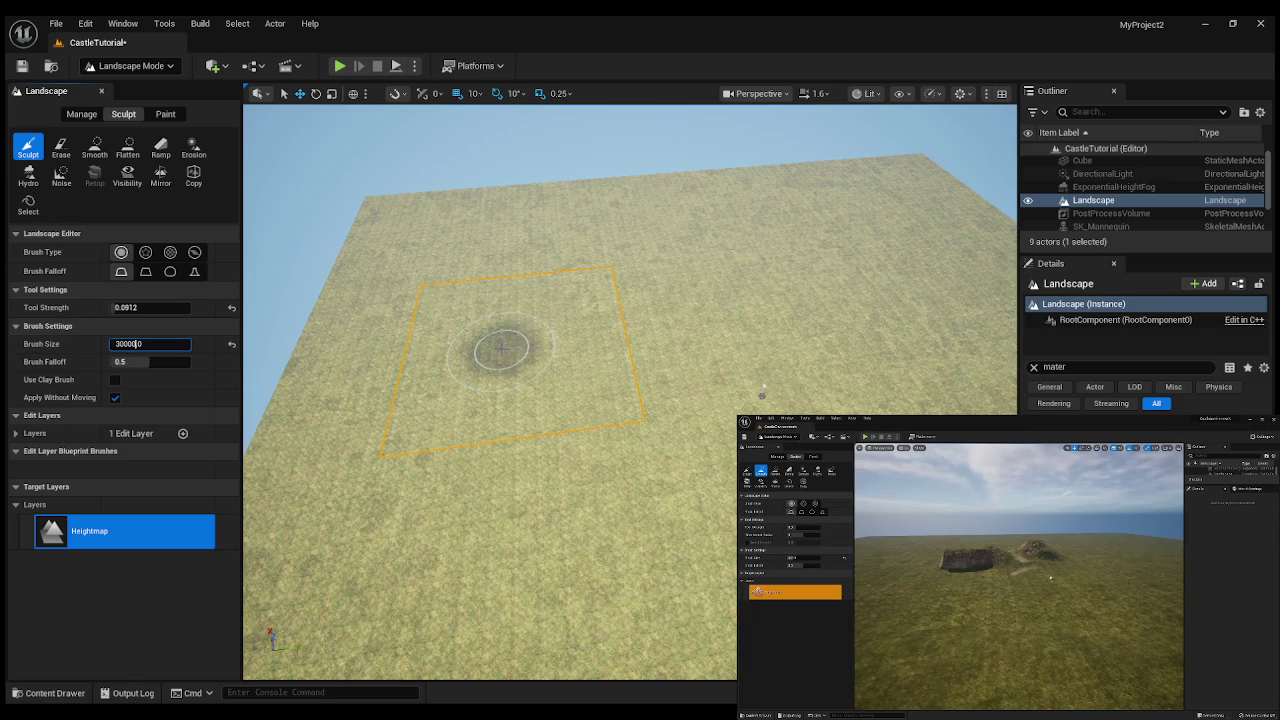
mouse_move(577, 322)
mouse_down()
mouse_move(571, 423)
mouse_move(341, 407)
mouse_up()
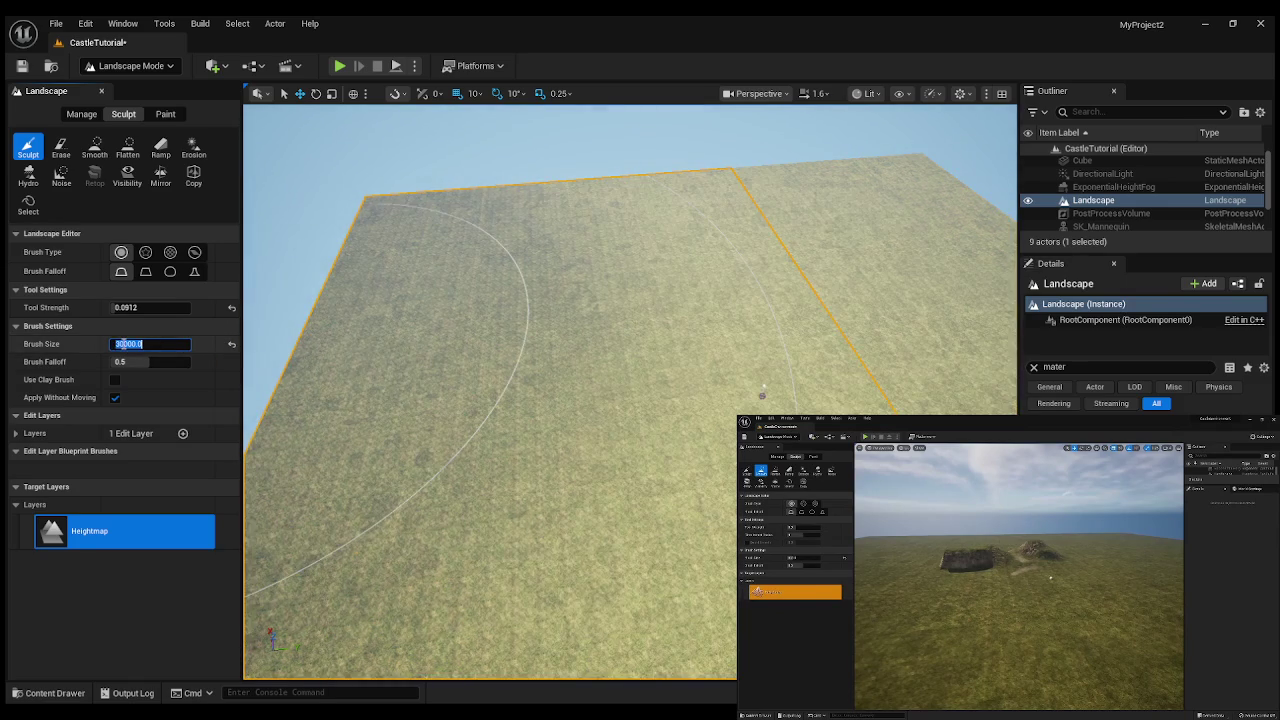
click(117, 344)
key(BackSpace)
text(2)
key(Return)
mouse_move(602, 344)
mouse_down()
mouse_move(509, 343)
mouse_move(457, 271)
mouse_move(446, 229)
mouse_up()
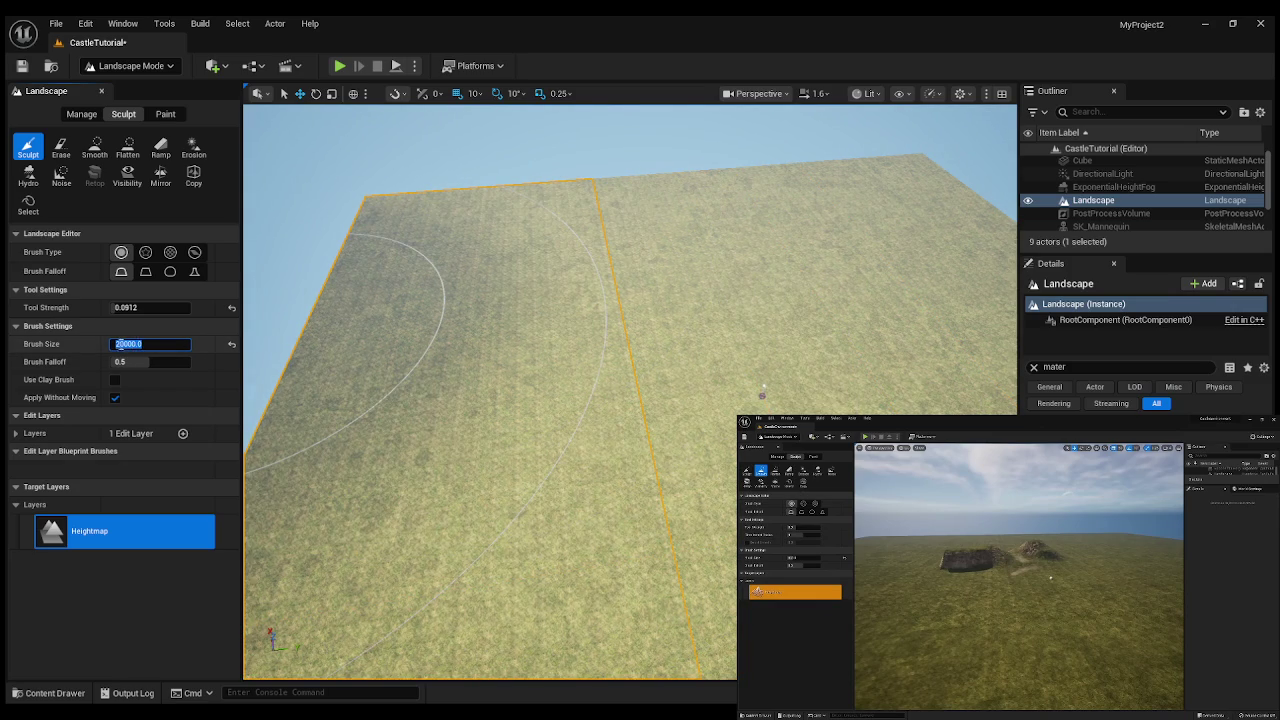
- Set the brush size to 18000 and test it with a broad raising stroke
click(118, 344)
drag(118, 344, 114, 344)
text(18)
key(Return)
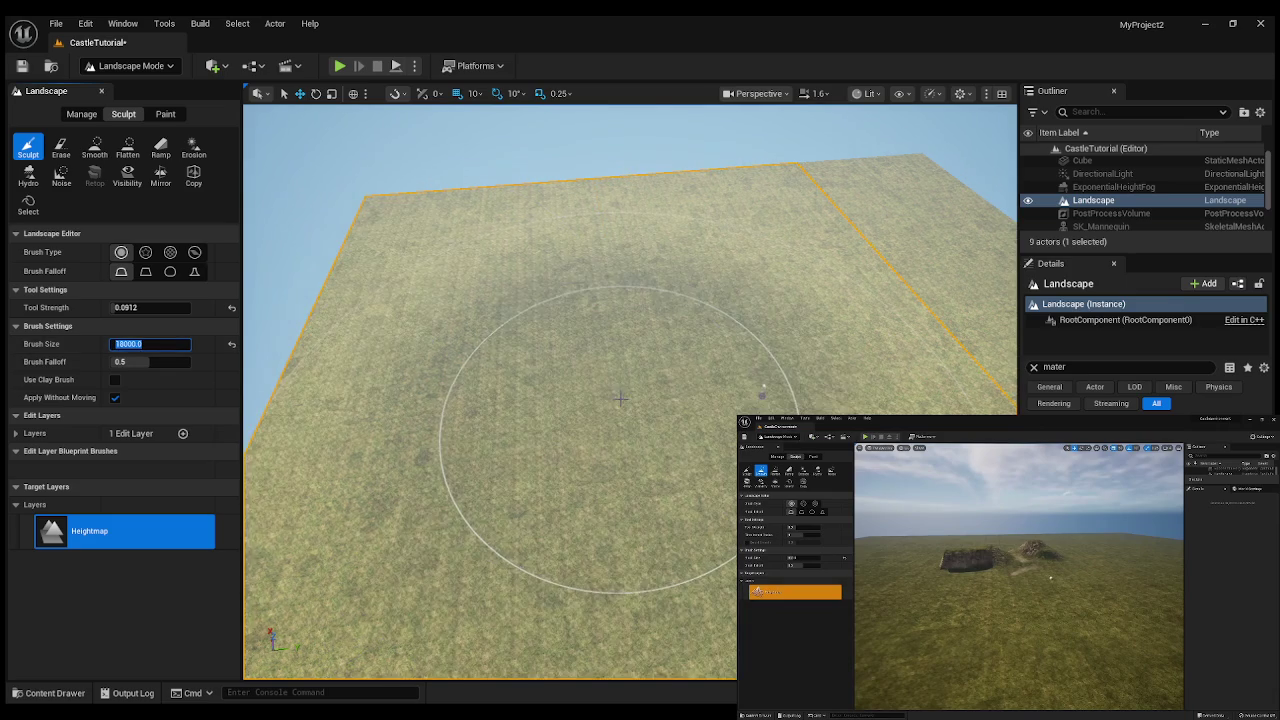
mouse_move(544, 304)
mouse_down()
mouse_move(598, 380)
mouse_move(668, 275)
mouse_move(706, 268)
mouse_up()
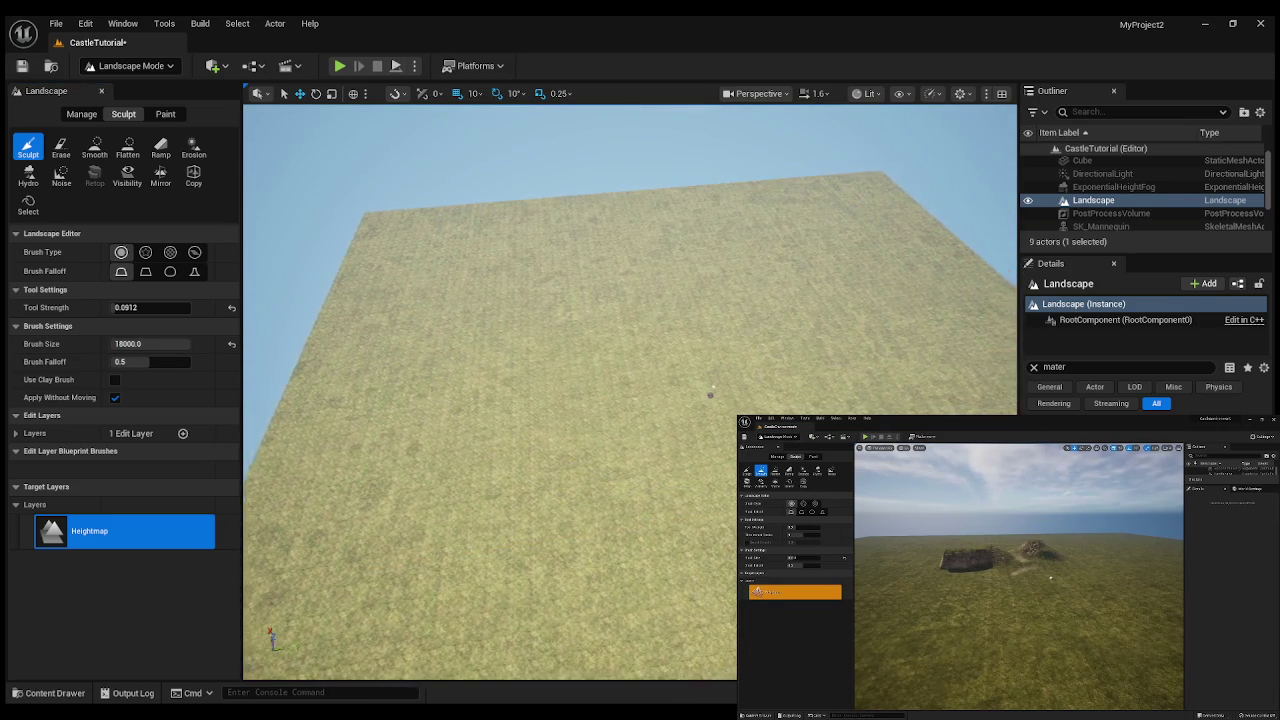
- Test tool strengths 1.5 and 0.8 with sculpted mounds, undoing each one
click(127, 307)
text(1.5)
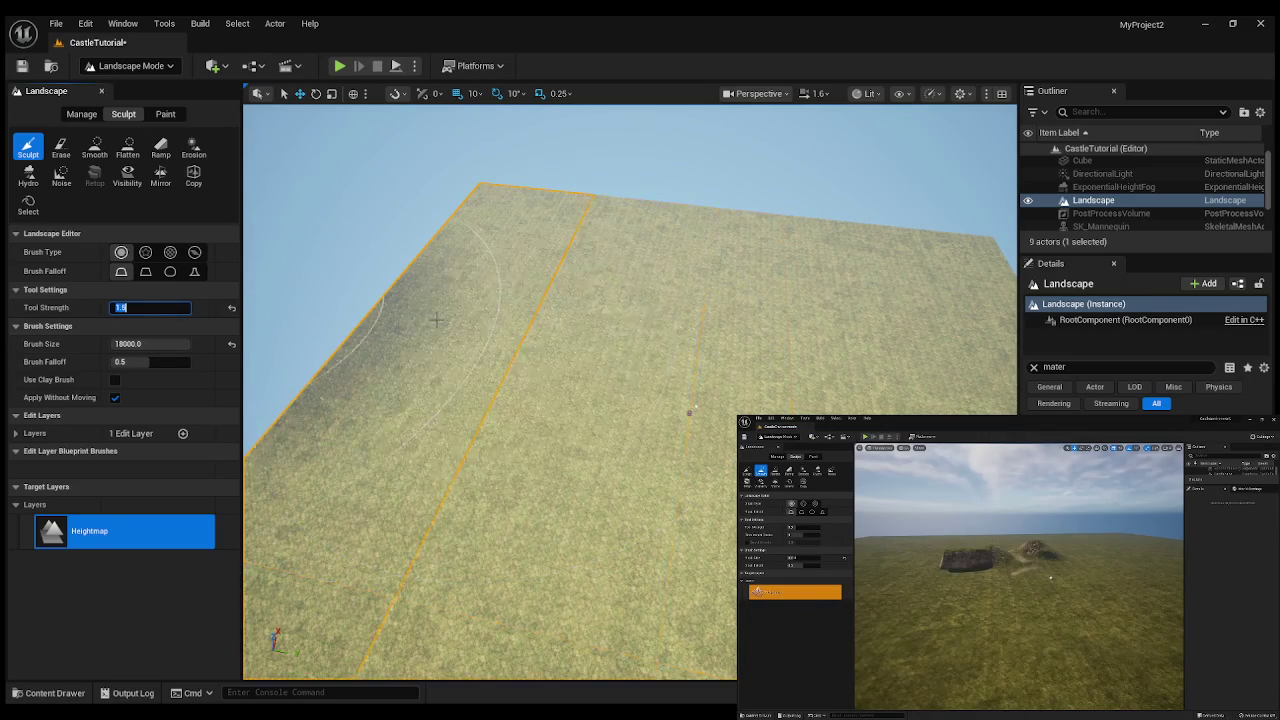
drag(480, 317, 557, 295)
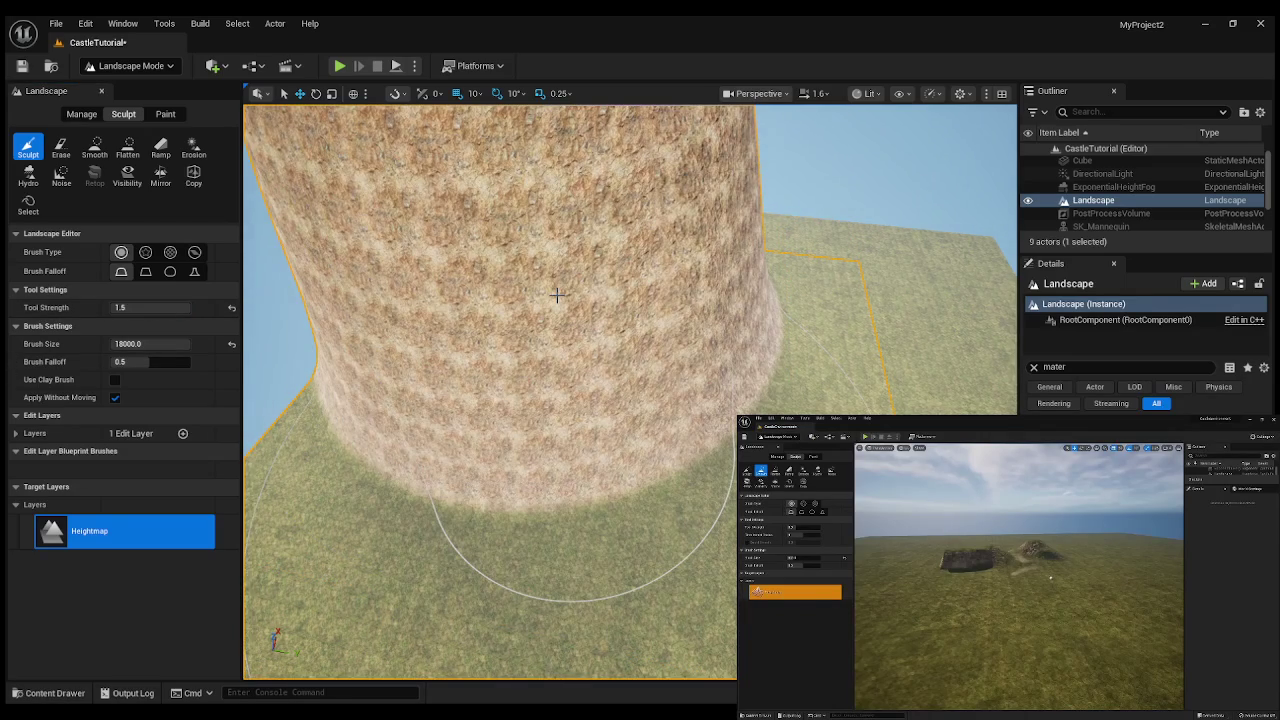
key(ctrl+z)
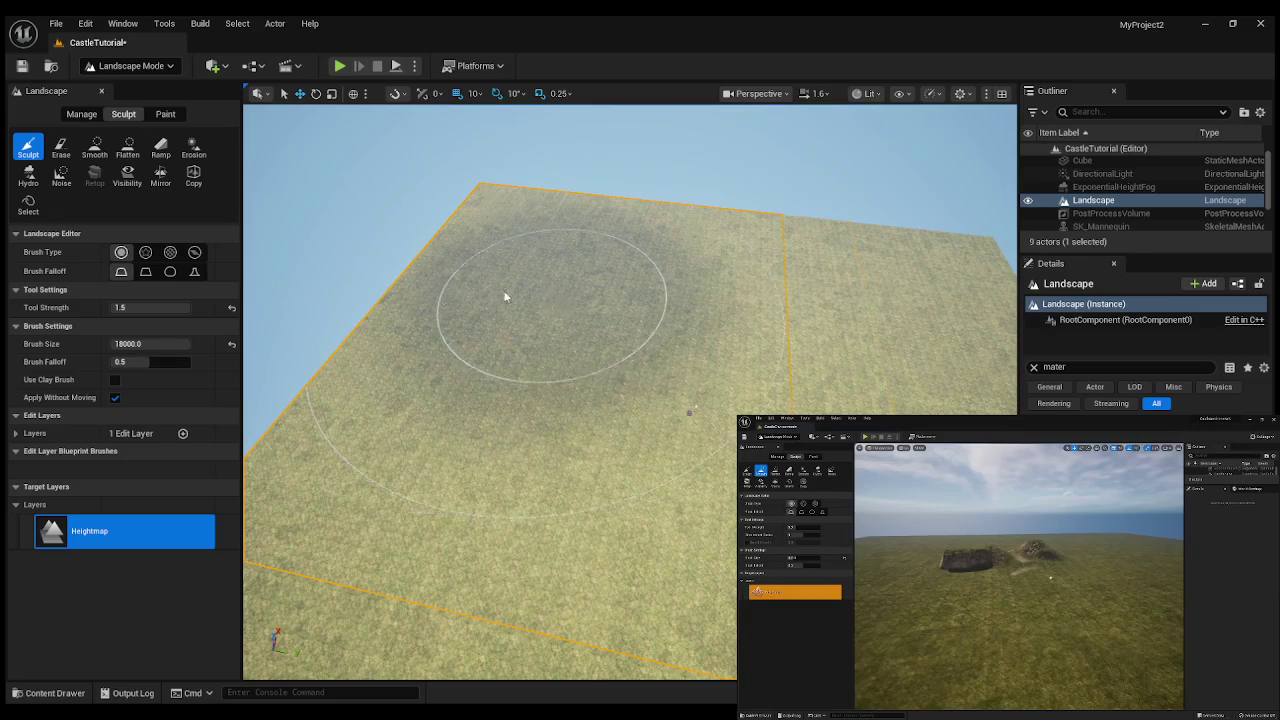
click(125, 307)
text(0.)
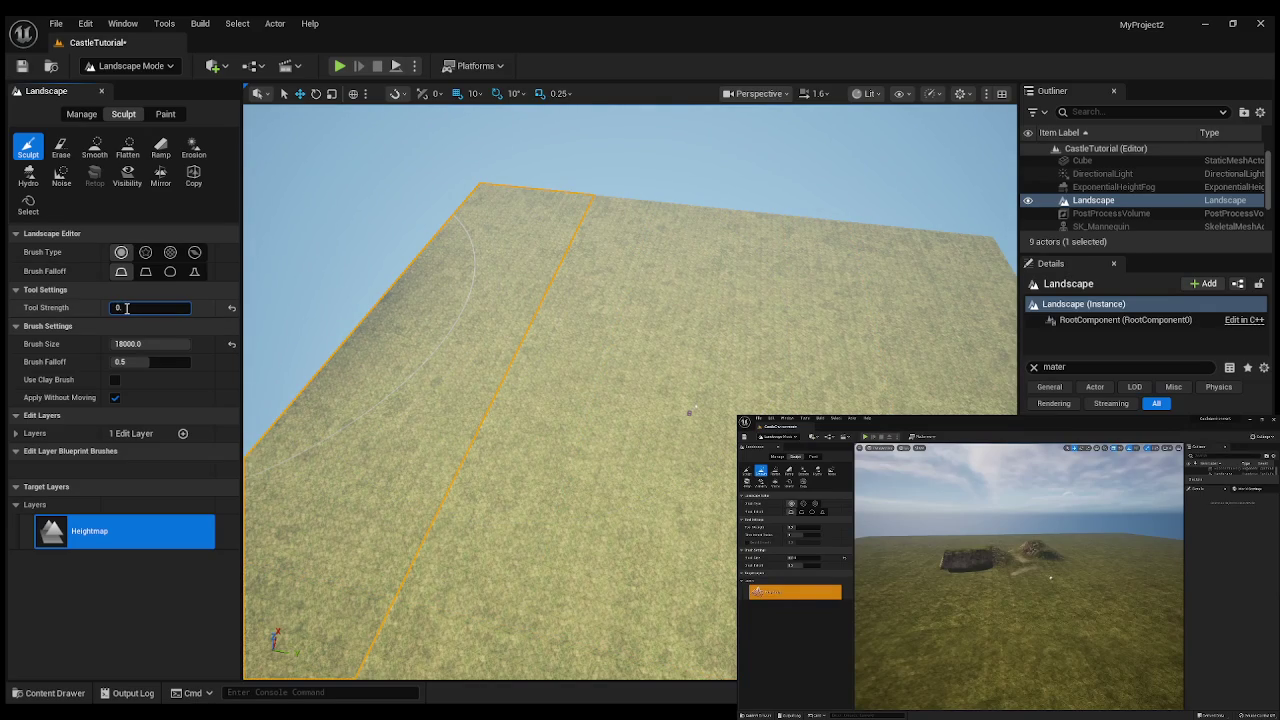
text(8)
drag(555, 310, 555, 310)
key(ctrl+z)
- Set tool strength to 0.1, sculpt a gentler test mound, and undo it
click(129, 309)
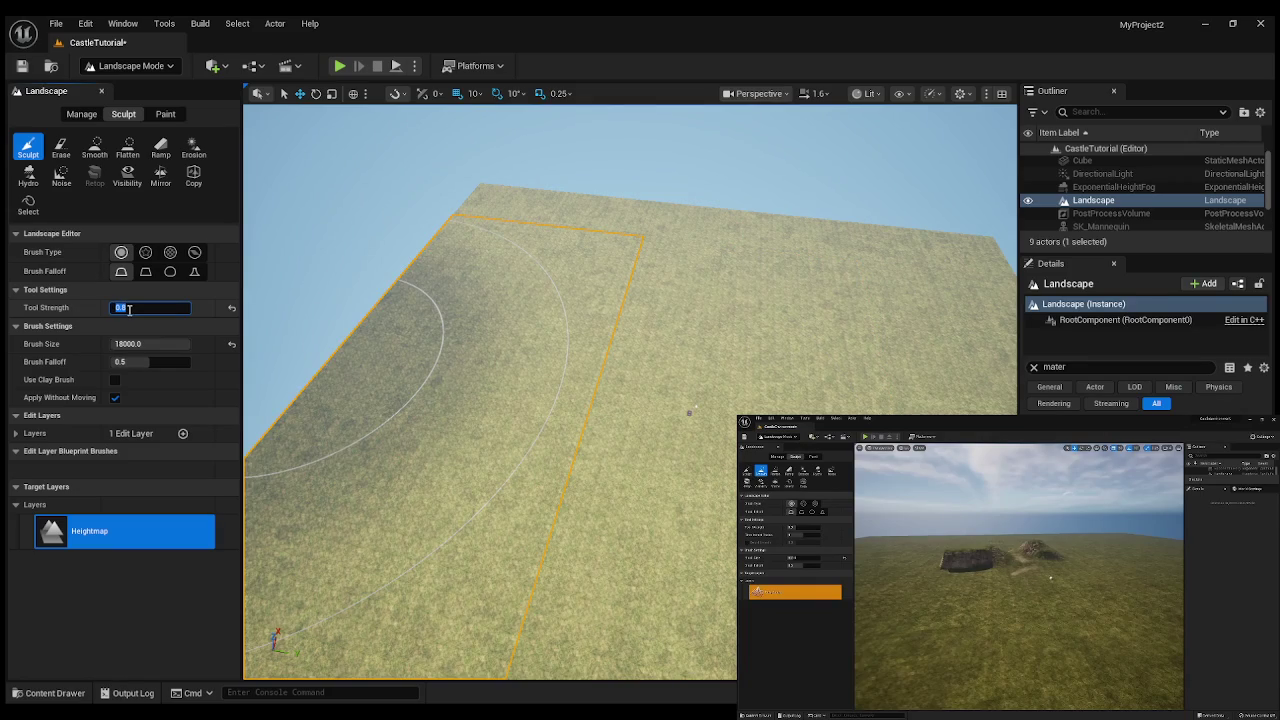
text(0.1)
mouse_move(557, 271)
mouse_down()
mouse_move(611, 290)
mouse_move(612, 257)
mouse_up()
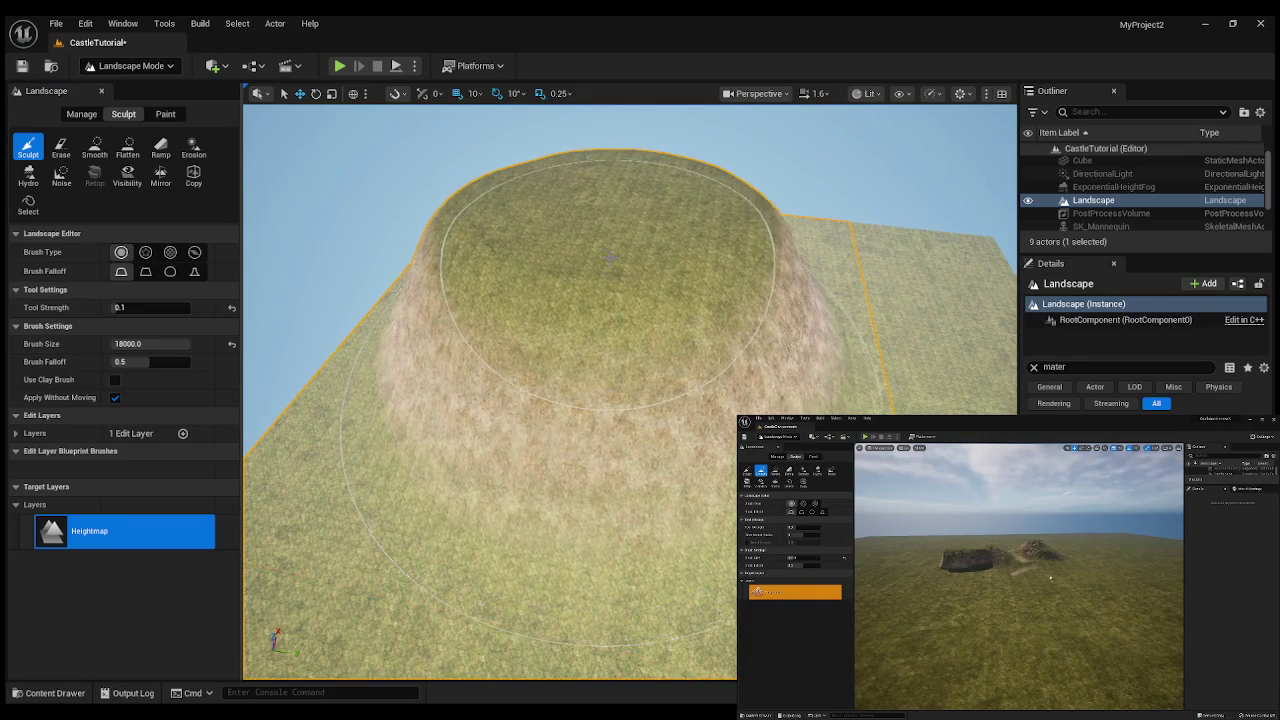
key(ctrl+z)
key(ctrl+z)
key(ctrl+z)
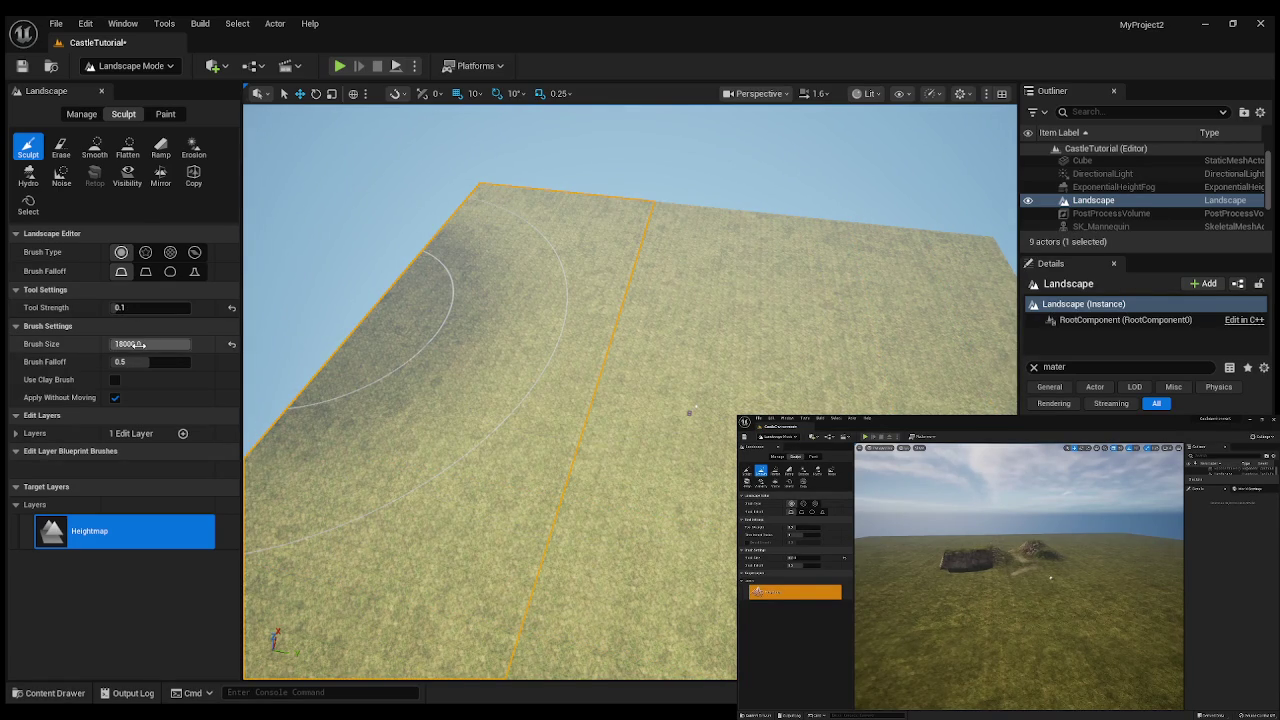
- Set brush falloff to 0.2 and brush size to 15000, then test and undo a plateau
click(138, 363)
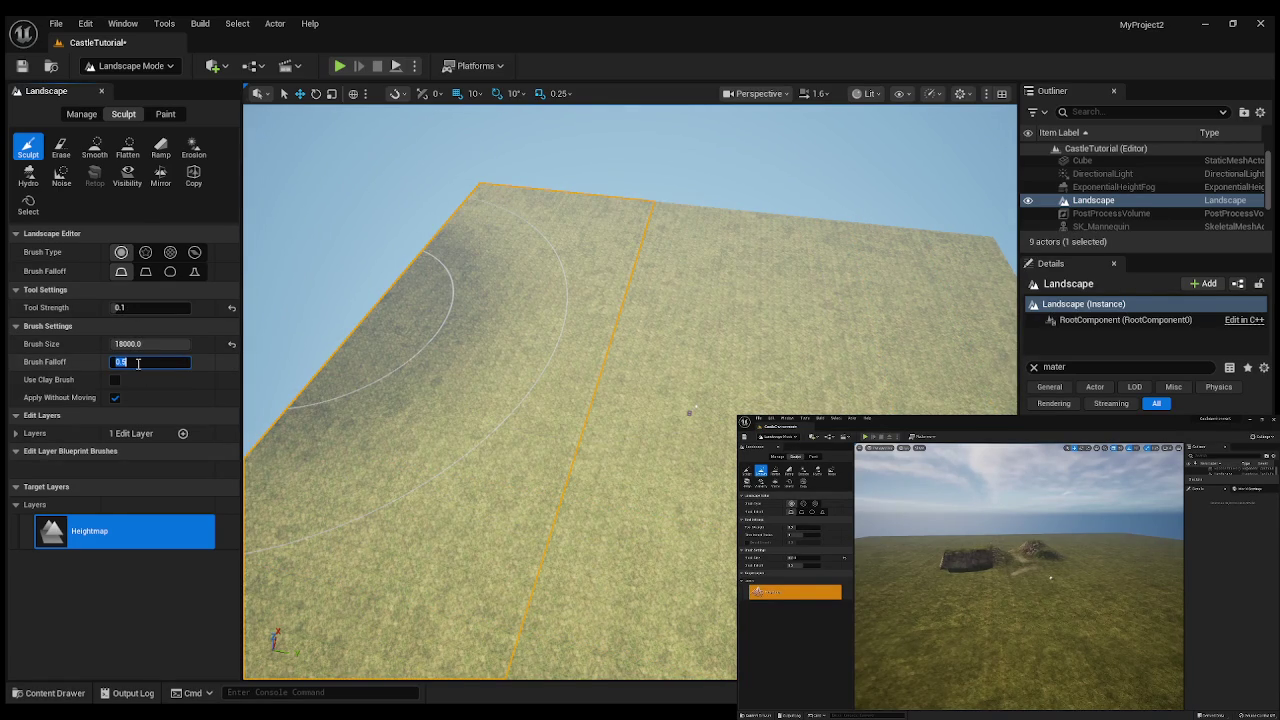
text(0.2)
key(Return)
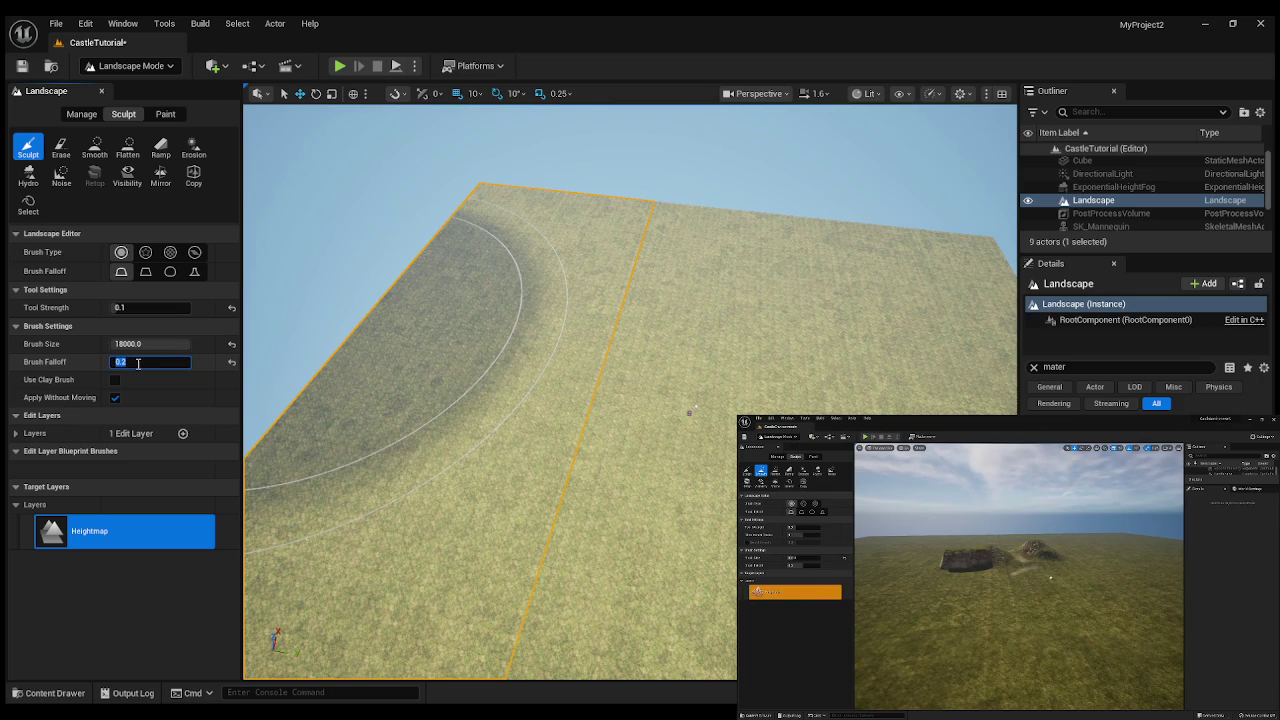
click(128, 343)
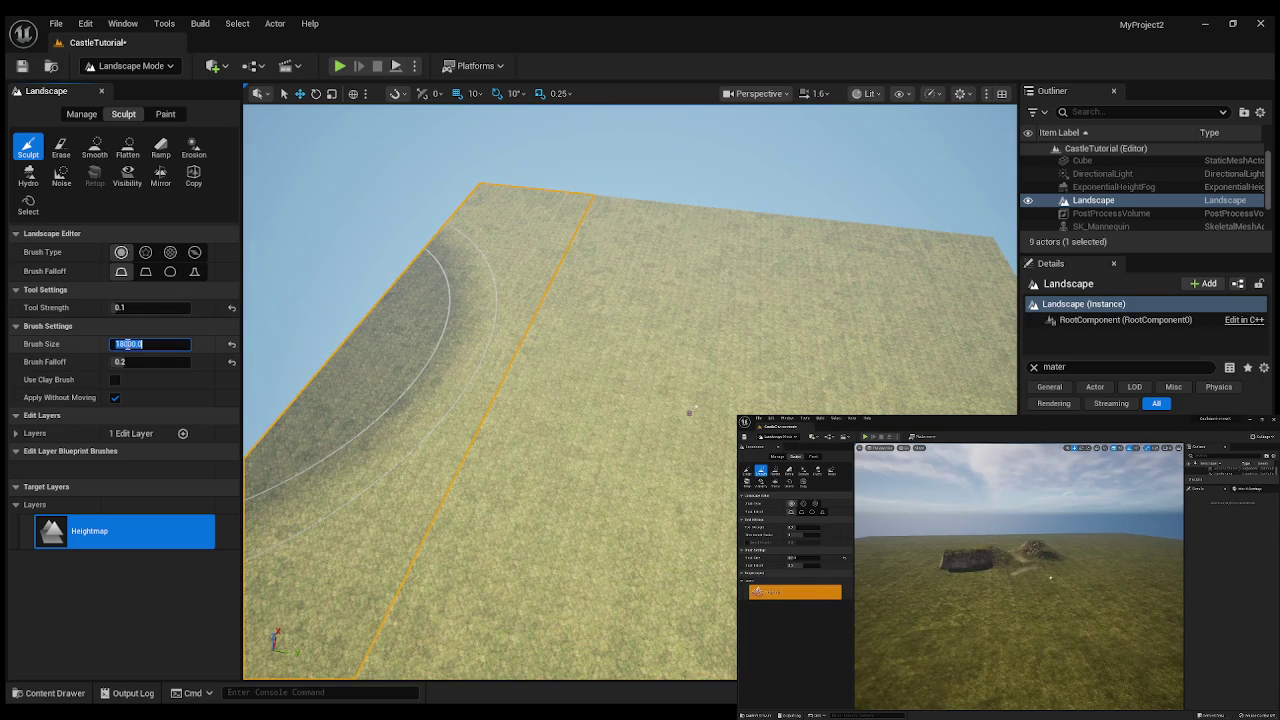
click(118, 344)
drag(120, 343, 110, 344)
text(5)
key(Return)
drag(574, 291, 575, 292)
key(ctrl+z)
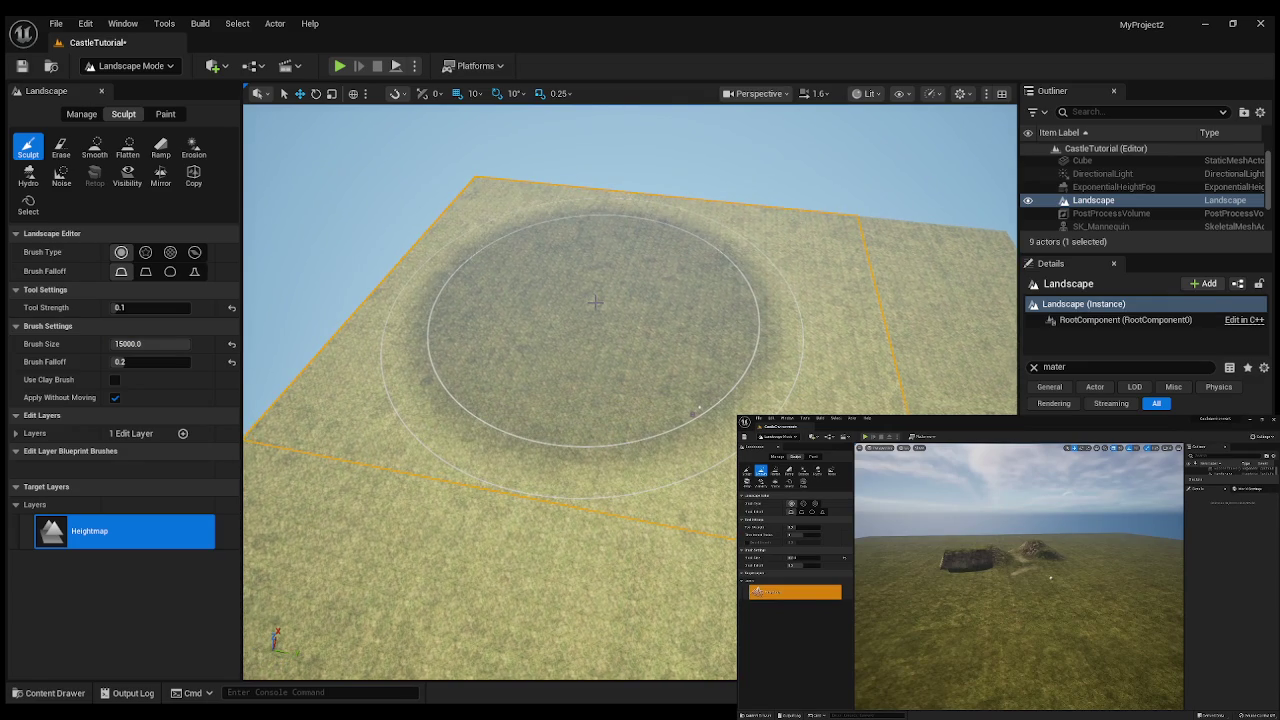
- Set tool strength to 0.05, sculpt a circular test plateau, and undo it
click(148, 308)
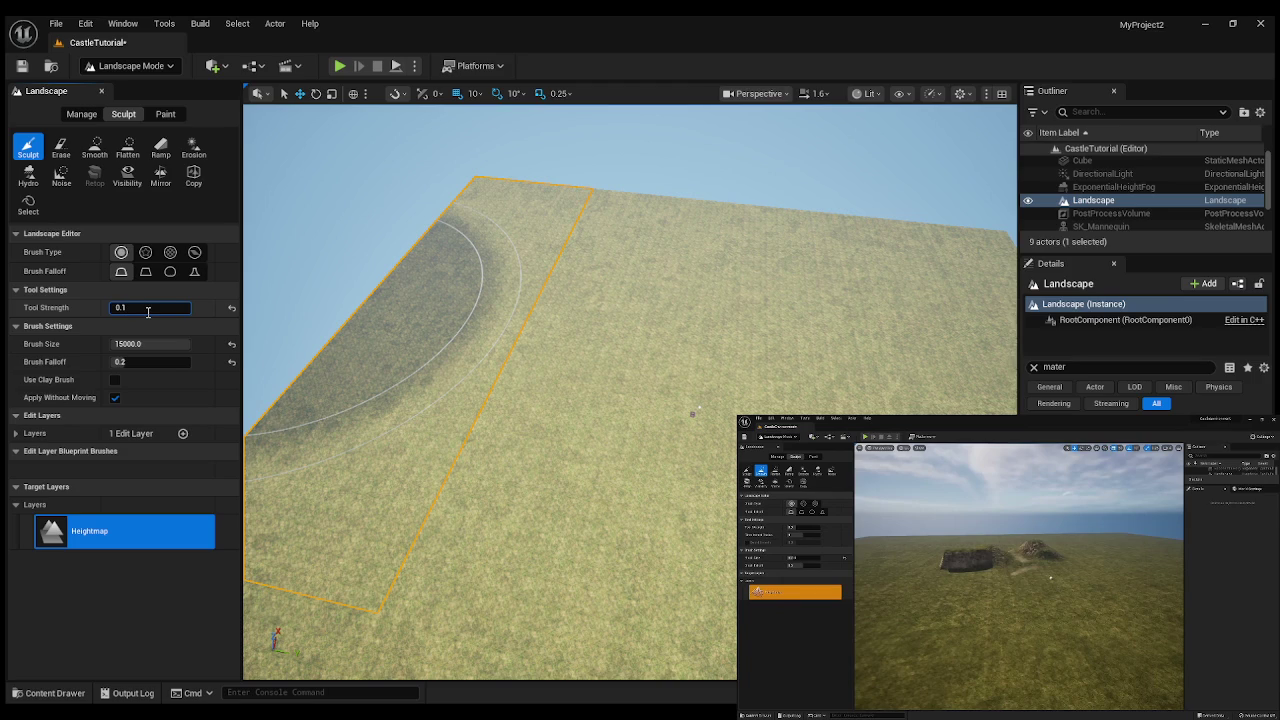
text(5)
key(Return)
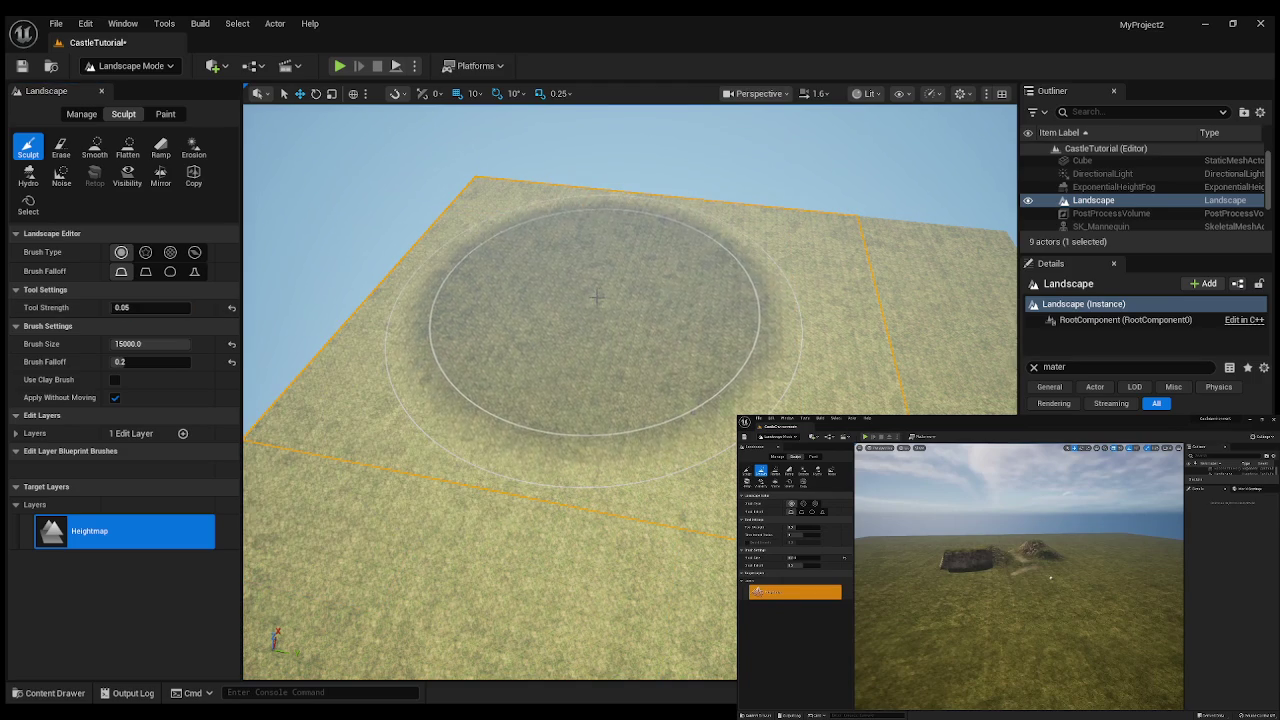
mouse_move(586, 323)
mouse_down()
mouse_move(571, 309)
mouse_move(598, 298)
mouse_up()
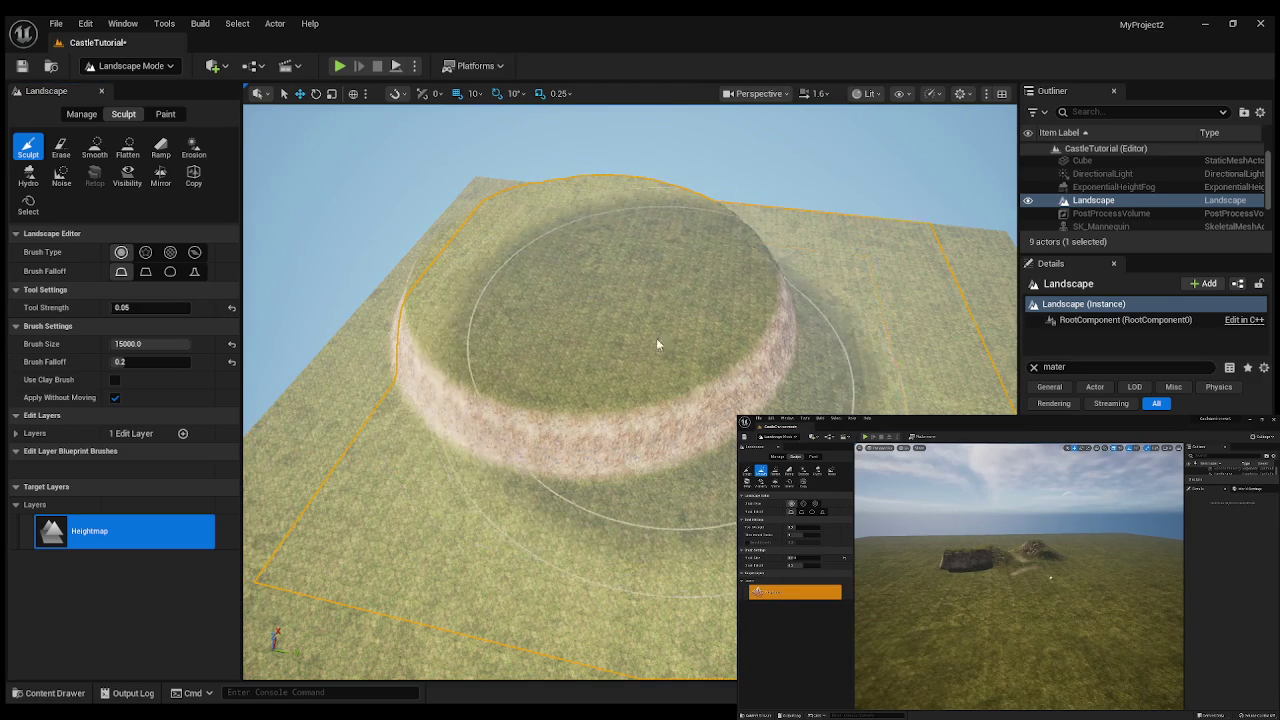
scroll(669, 315, up, 3)
key(ctrl+z)
click(137, 362)
text(0.4)
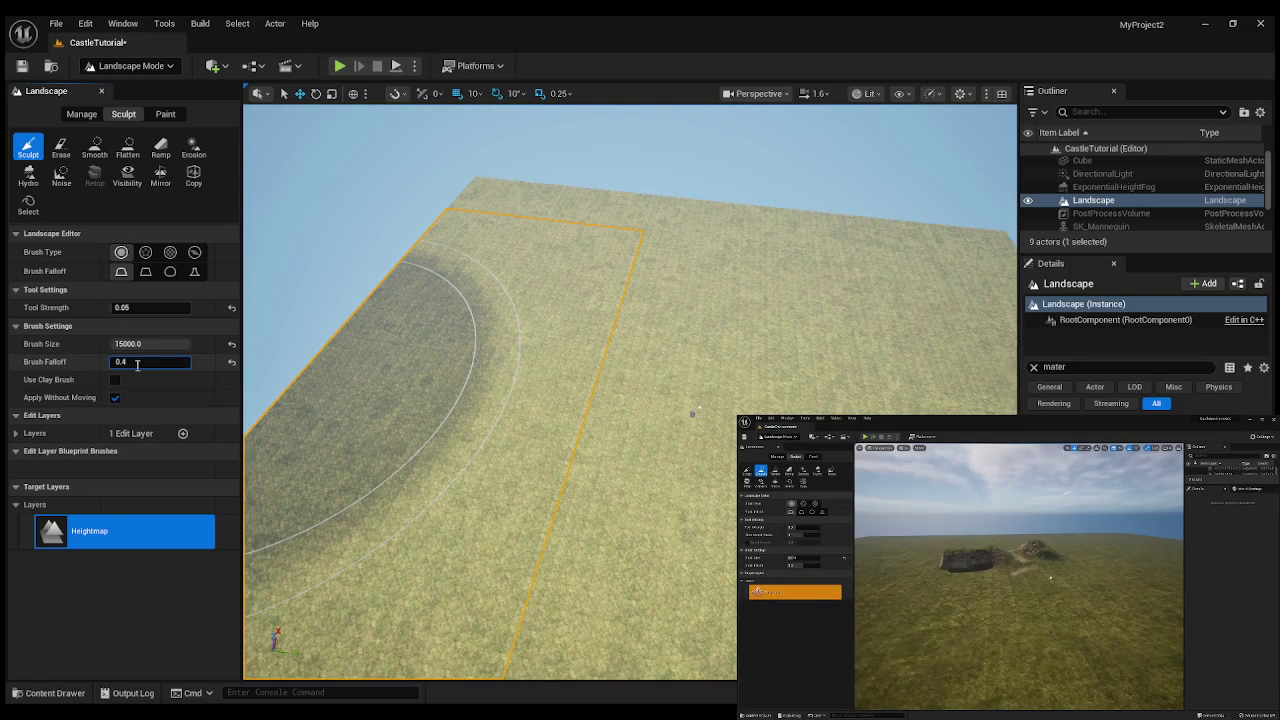
key(Return)
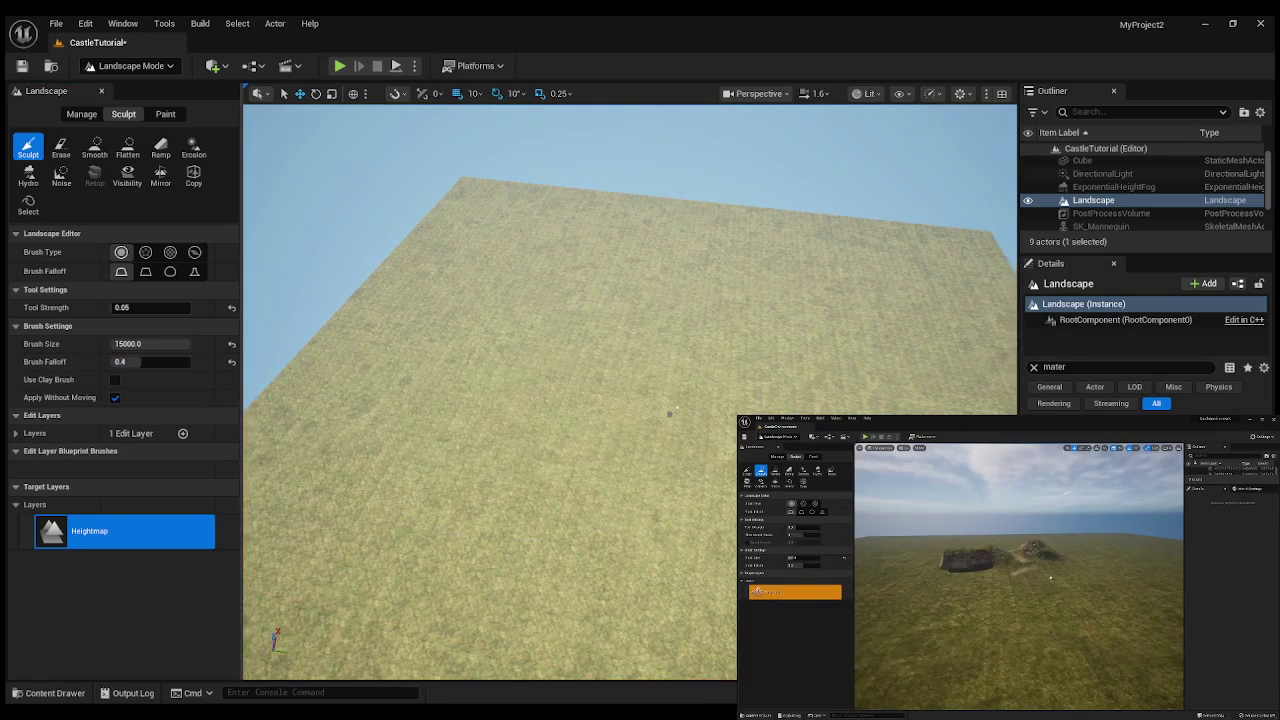
mouse_move(672, 413)
mouse_down()
mouse_move(643, 360)
mouse_move(724, 393)
mouse_move(694, 423)
mouse_move(603, 402)
mouse_move(471, 343)
mouse_move(451, 350)
mouse_move(592, 402)
mouse_move(663, 400)
mouse_move(695, 363)
mouse_up()
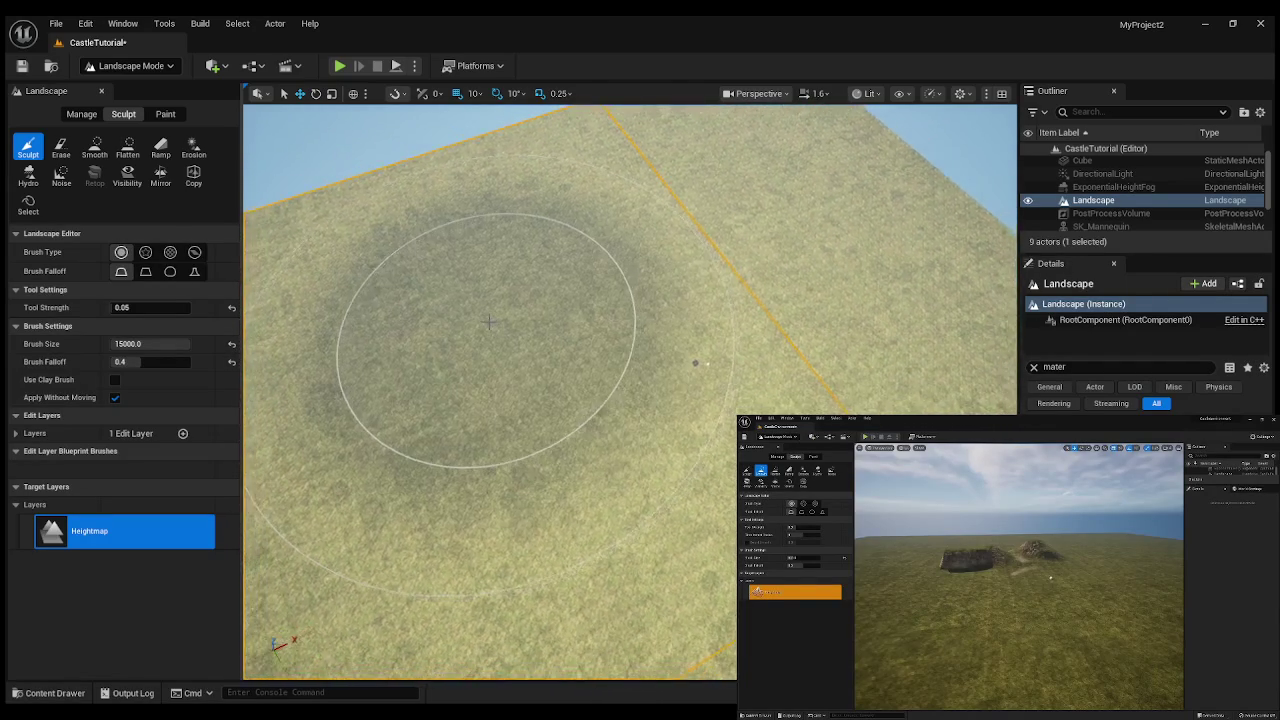
scroll(695, 363, down, 10)
mouse_move(578, 368)
mouse_down()
mouse_move(523, 346)
mouse_move(547, 349)
mouse_up()
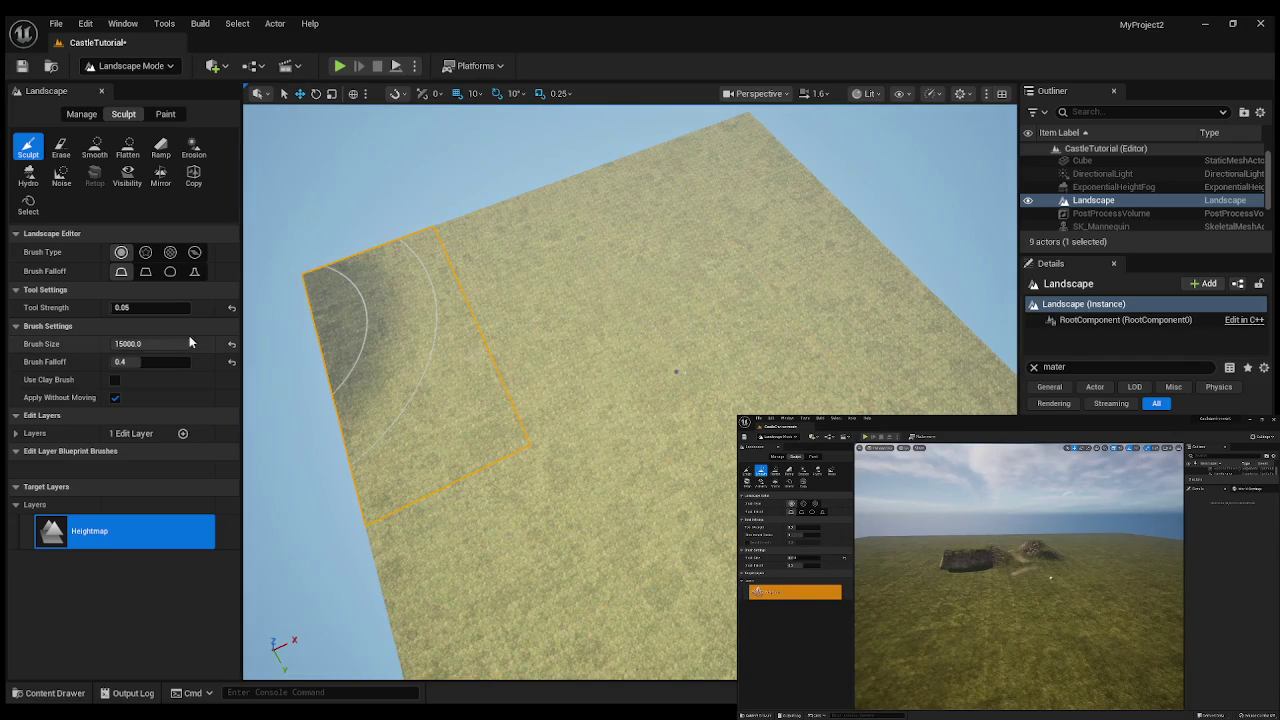
- Set the brush size to 50000 and reselect the landscape
click(118, 343)
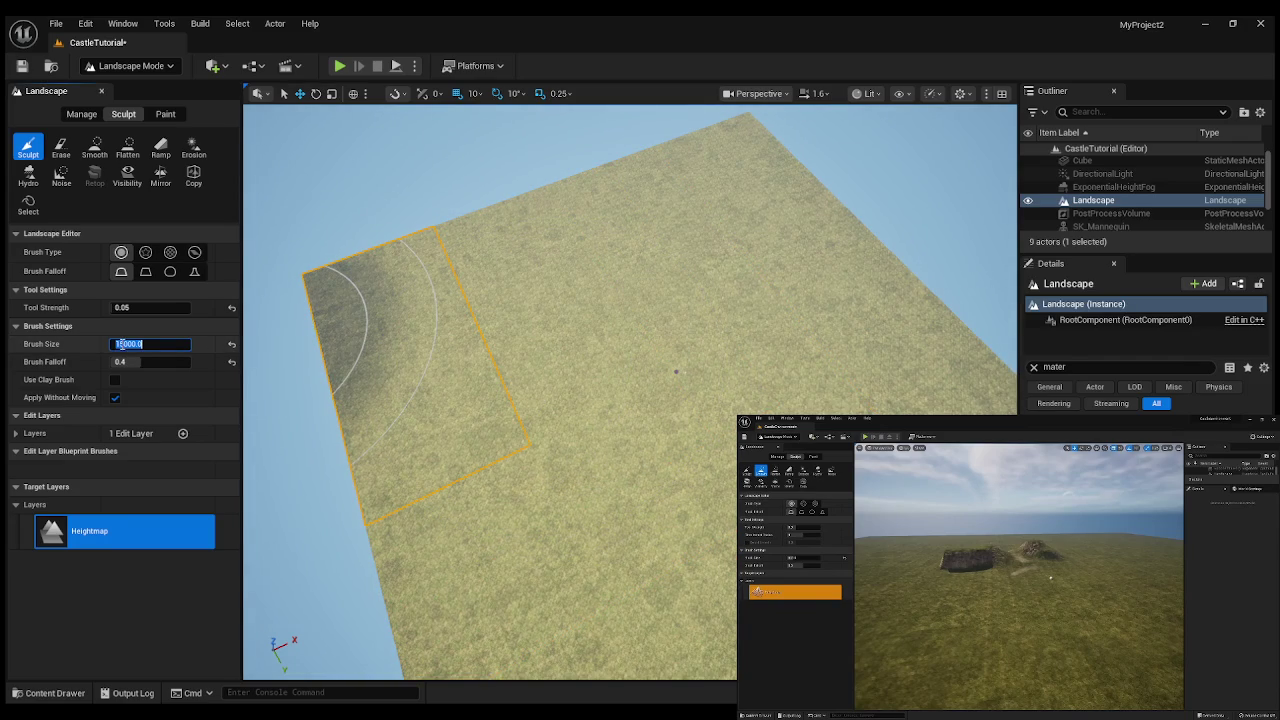
text(50000)
key(Return)
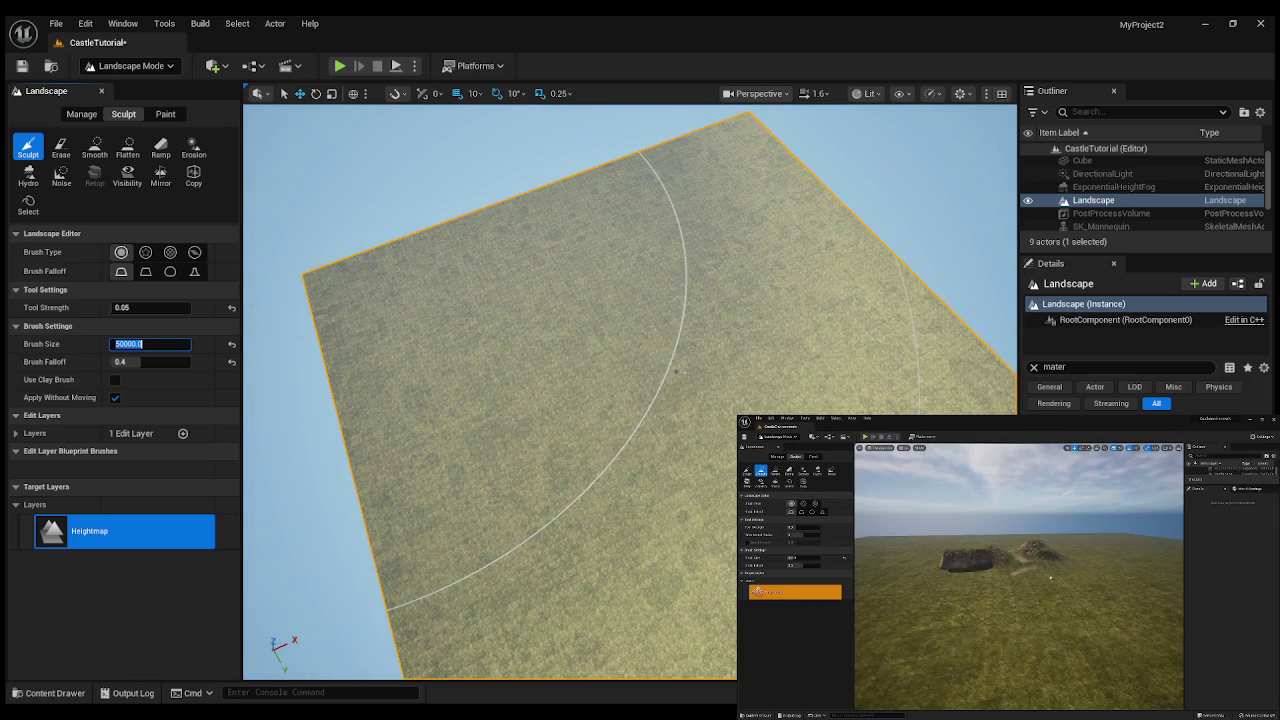
key(Escape)
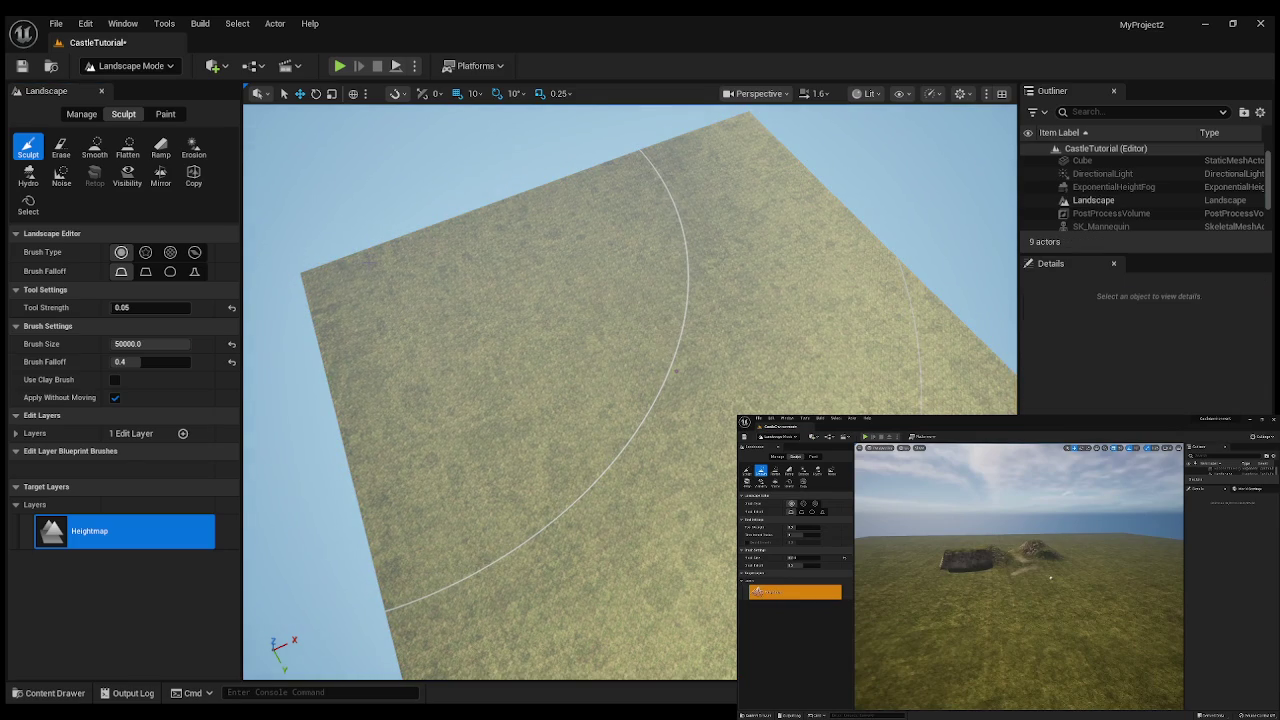
drag(316, 277, 316, 277)
click(1093, 200)
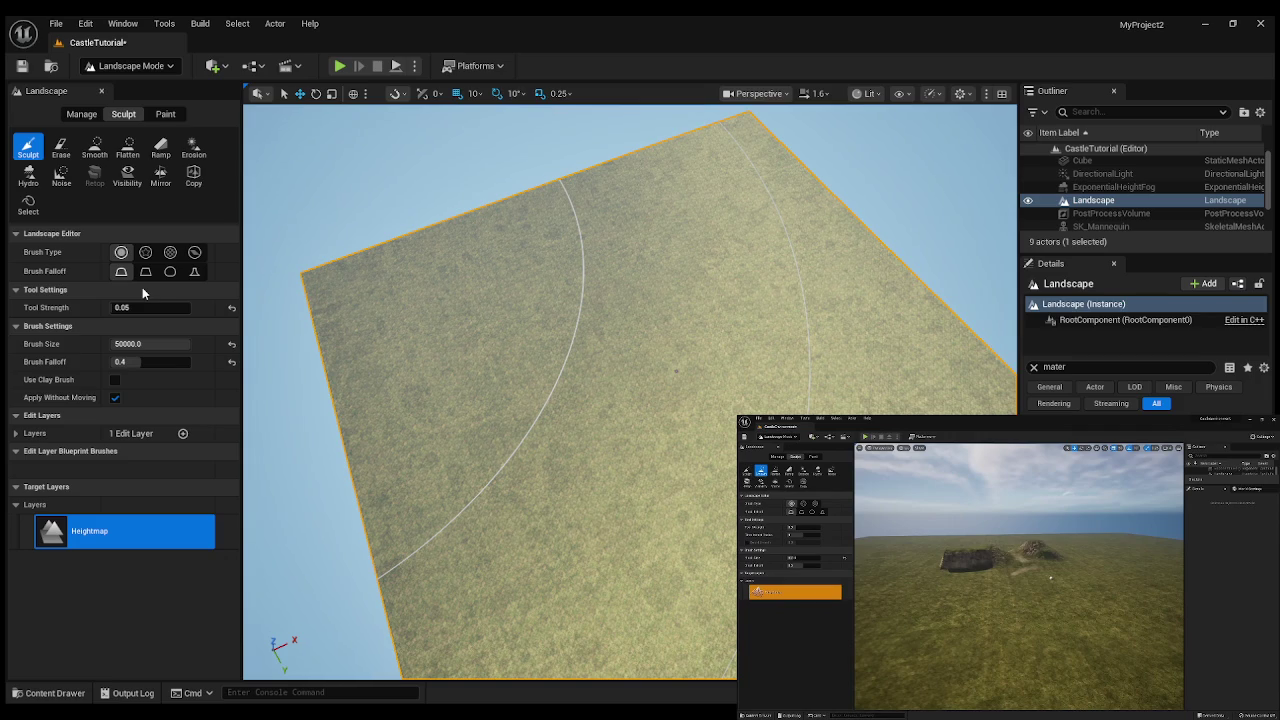
- Lower the brush falloff first to 0.1, then to 0.05
click(126, 362)
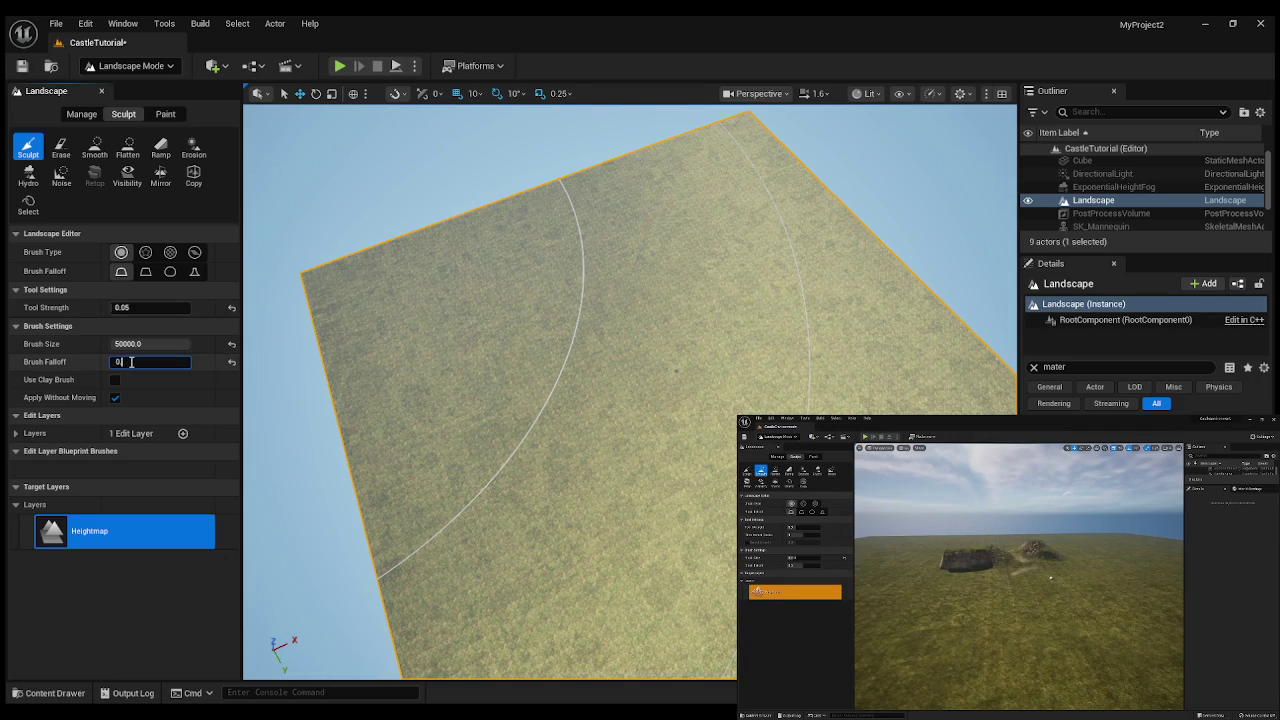
key(BackSpace)
text(2)
key(Return)
click(130, 362)
key(Return)
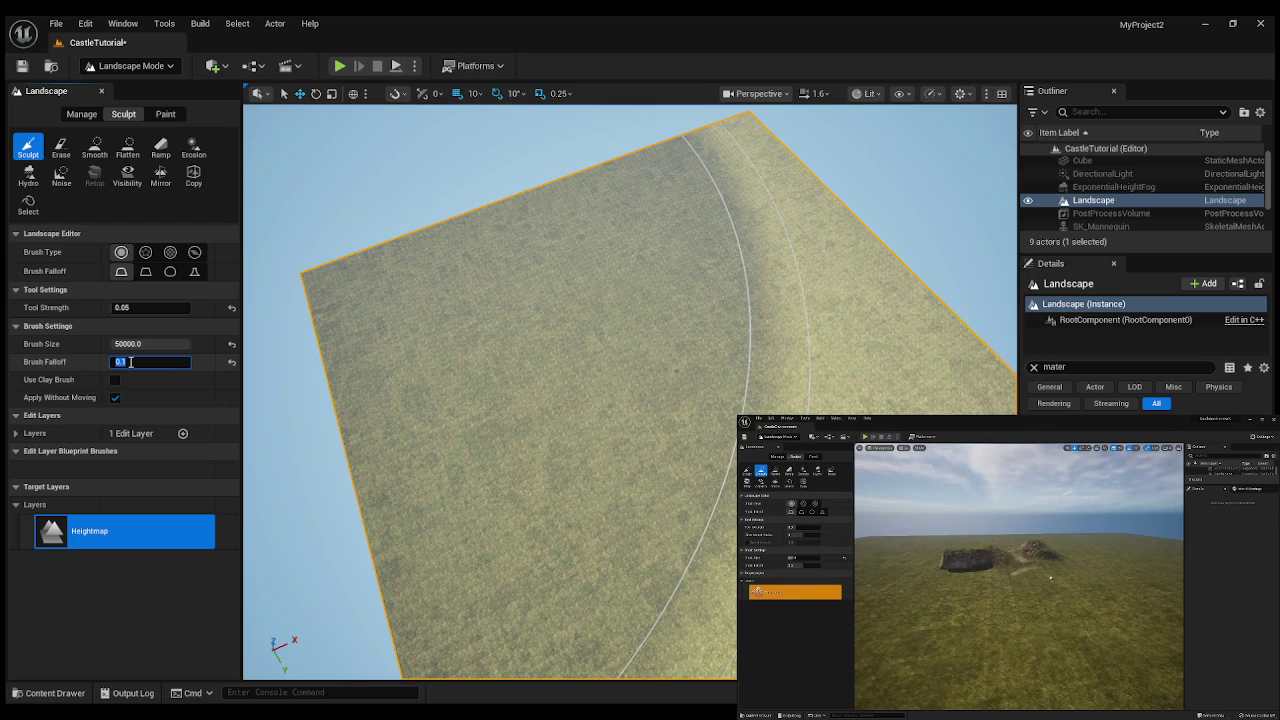
click(130, 362)
text(01)
key(Return)
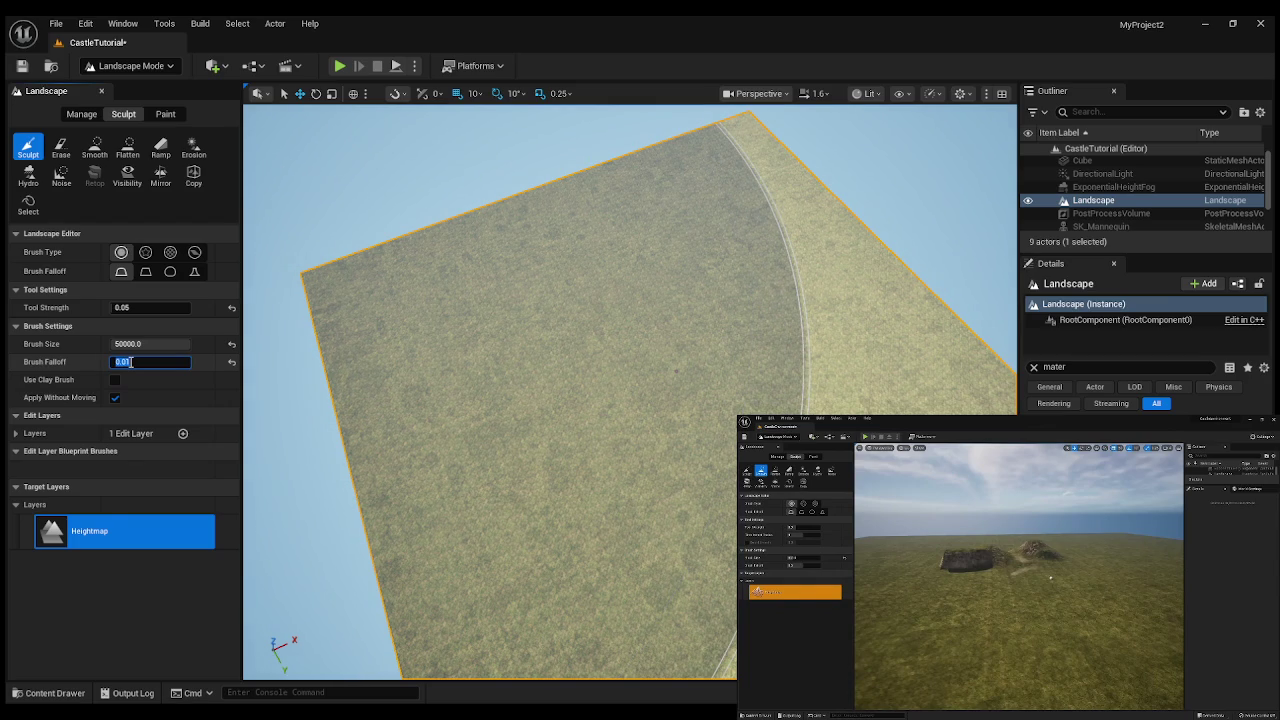
click(131, 362)
text(0.05)
key(Return)
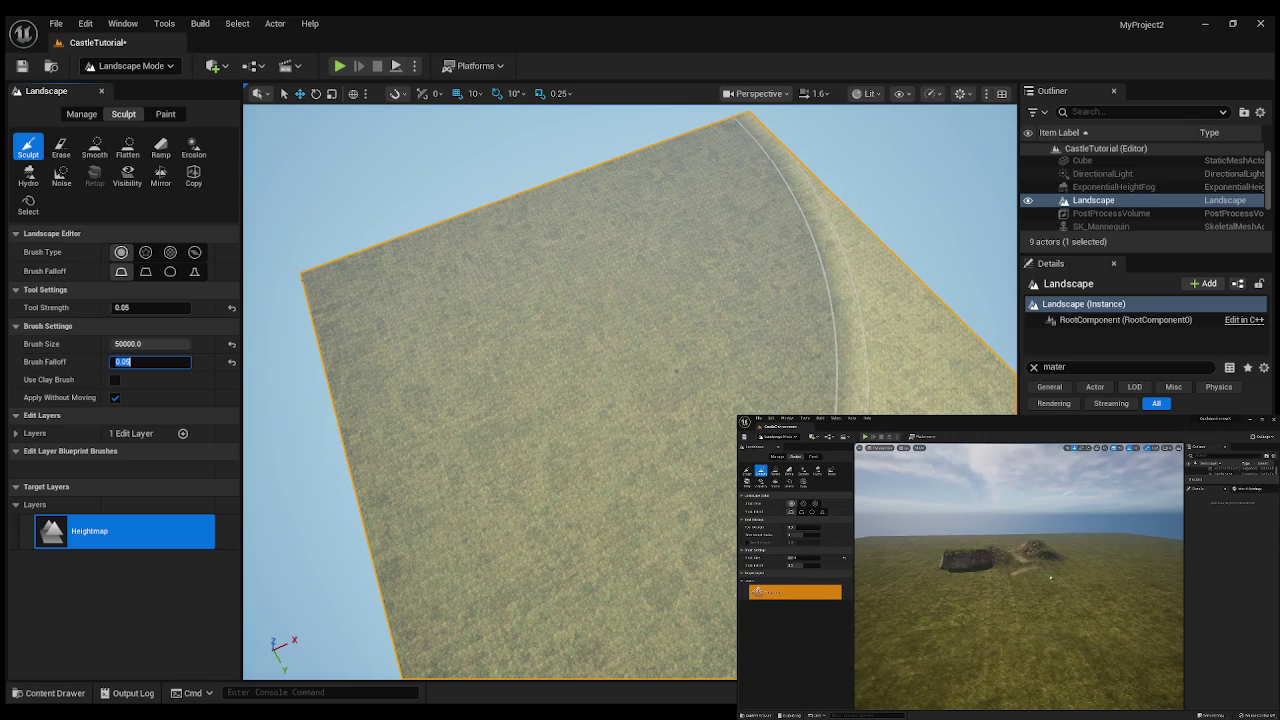
- Change the brush size to 35000
click(120, 344)
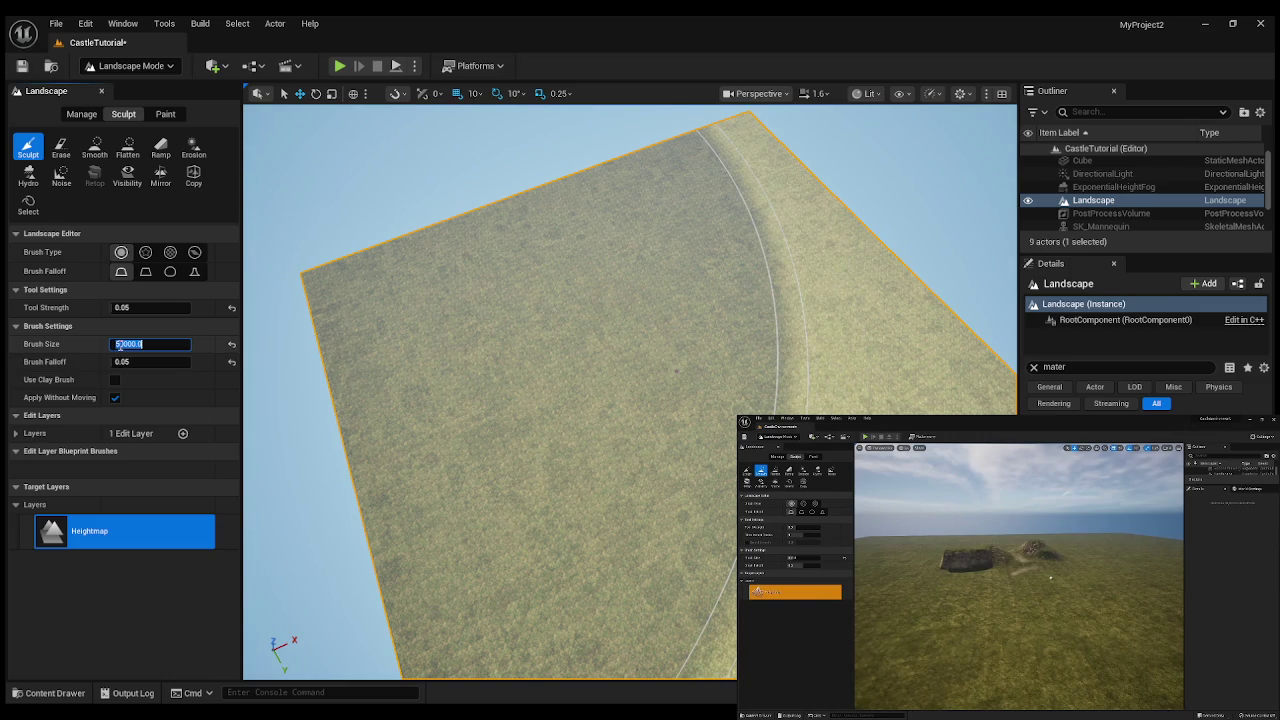
text(30)
key(Return)
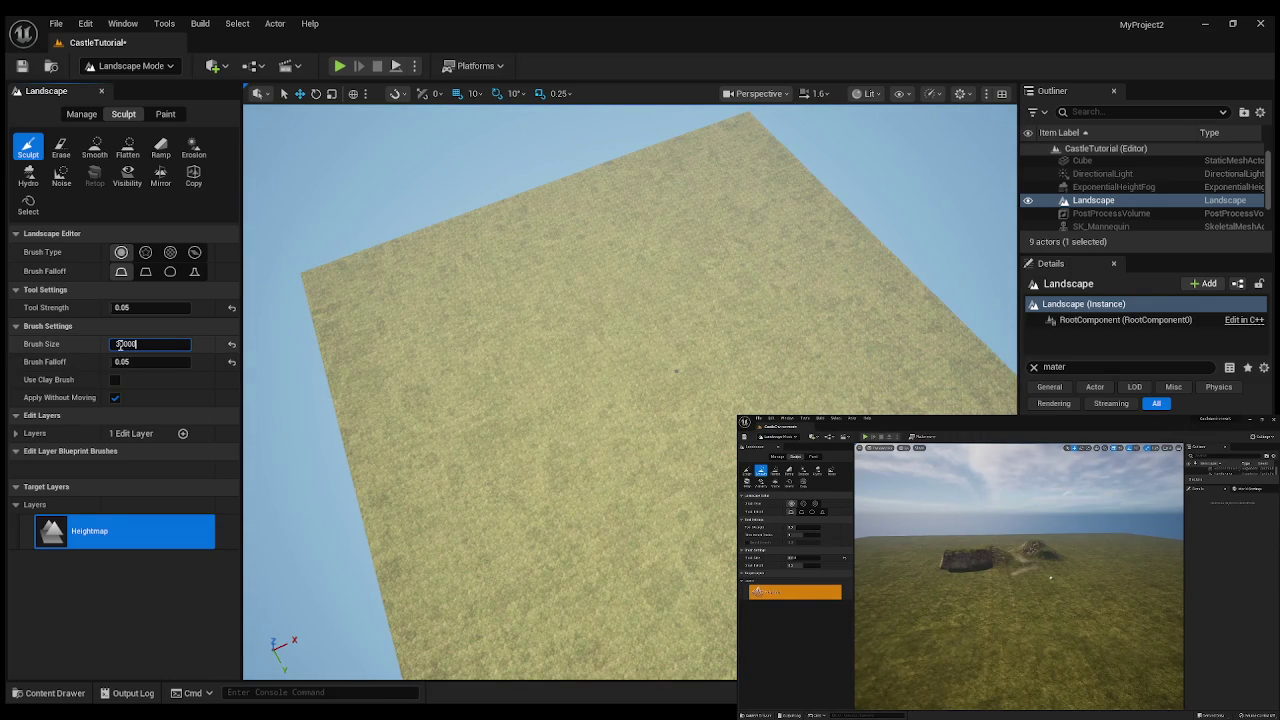
key(Return)
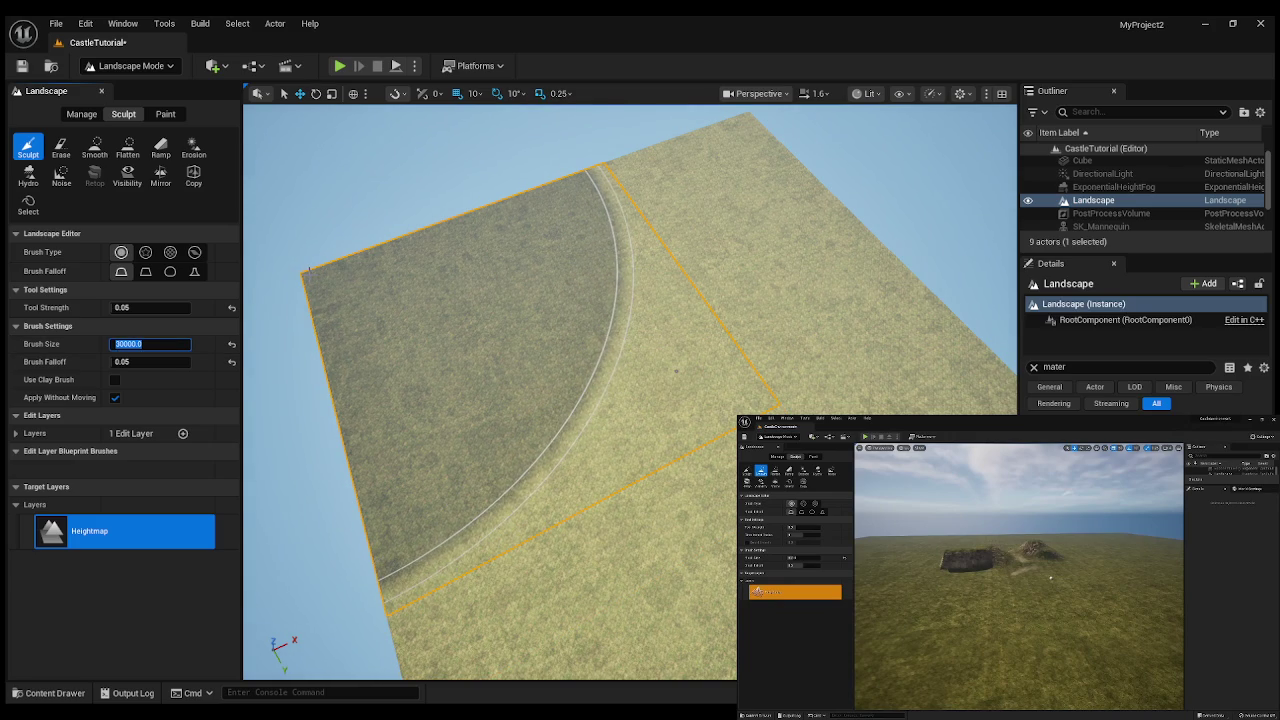
text(3500)
key(Return)
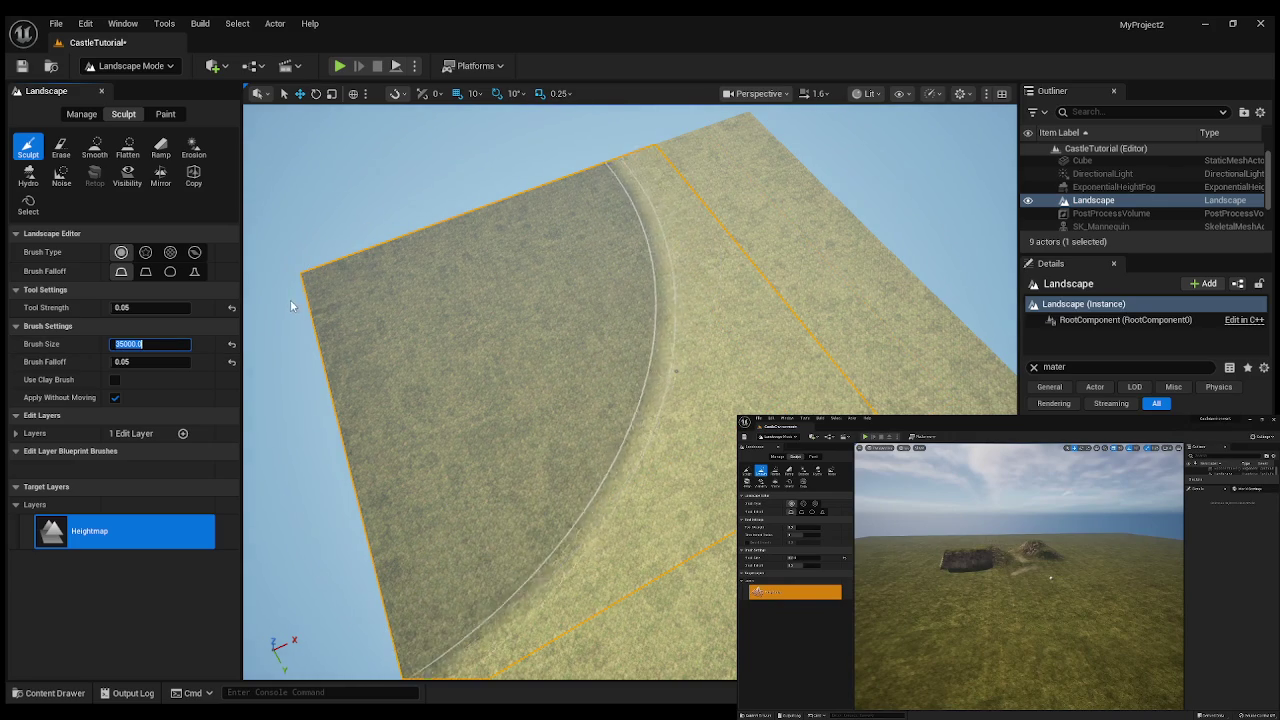
- Raise the terrain inside the large brush circle into a cliff-edged plateau and view it closely
drag(676, 371, 670, 371)
key(Escape)
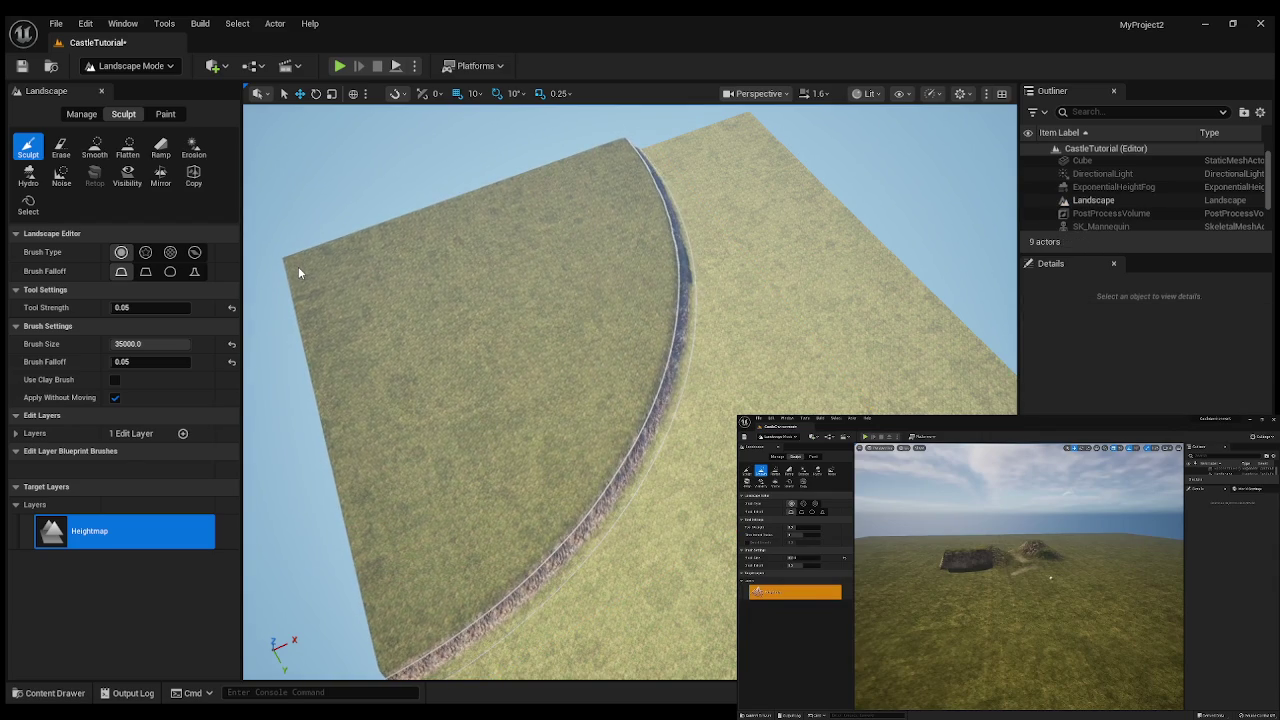
click(298, 266)
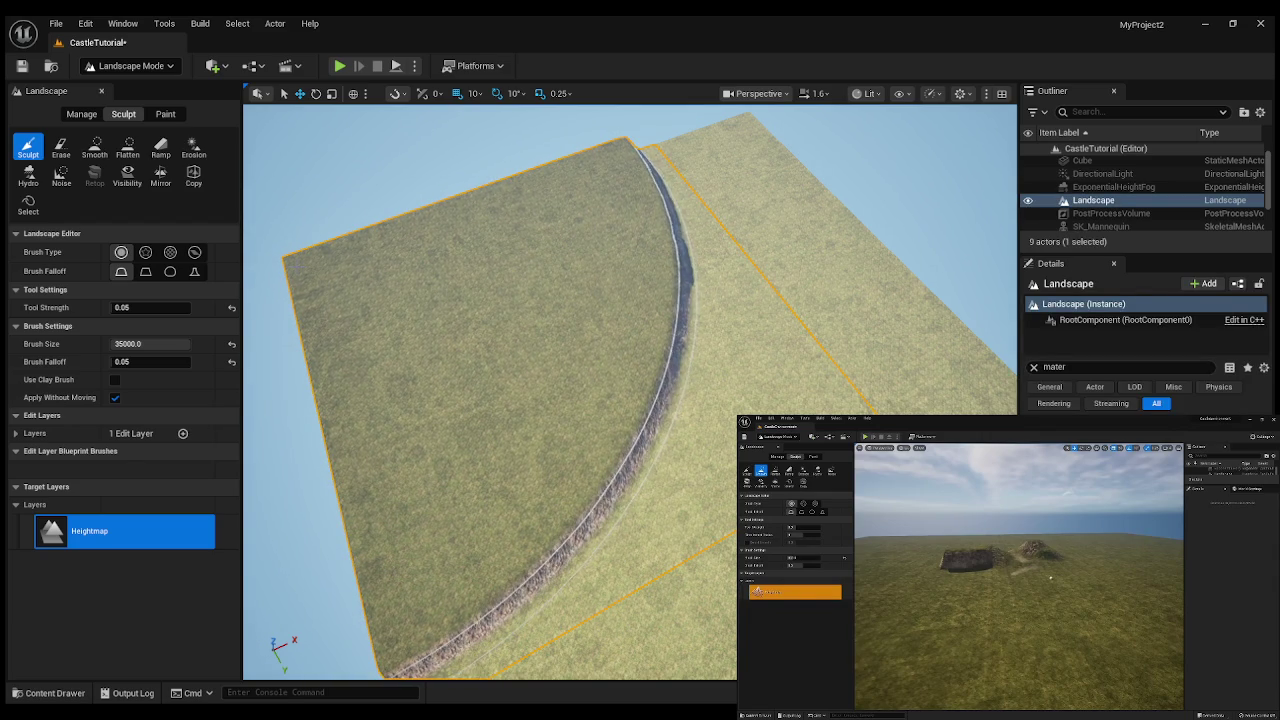
mouse_move(698, 431)
mouse_down()
mouse_move(720, 420)
mouse_move(680, 380)
mouse_up()
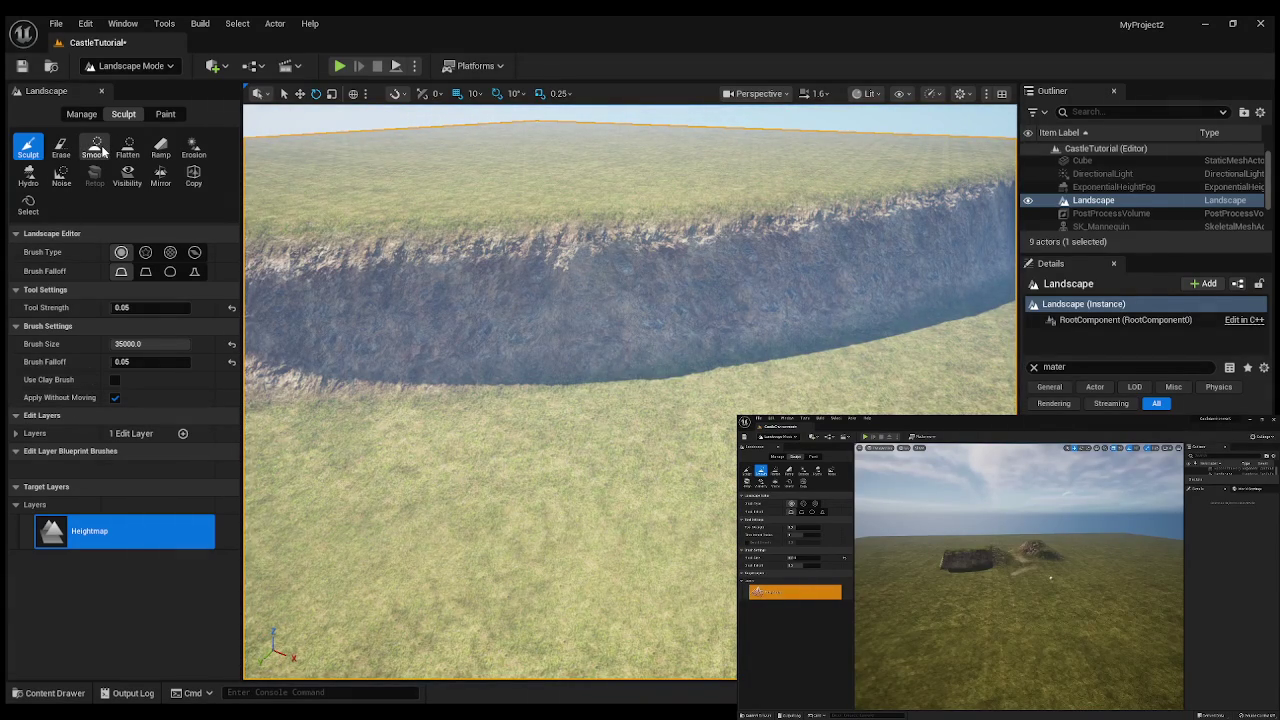
- Select the Smooth sculpt tool, briefly passing through Noise, and scroll through its settings
click(62, 175)
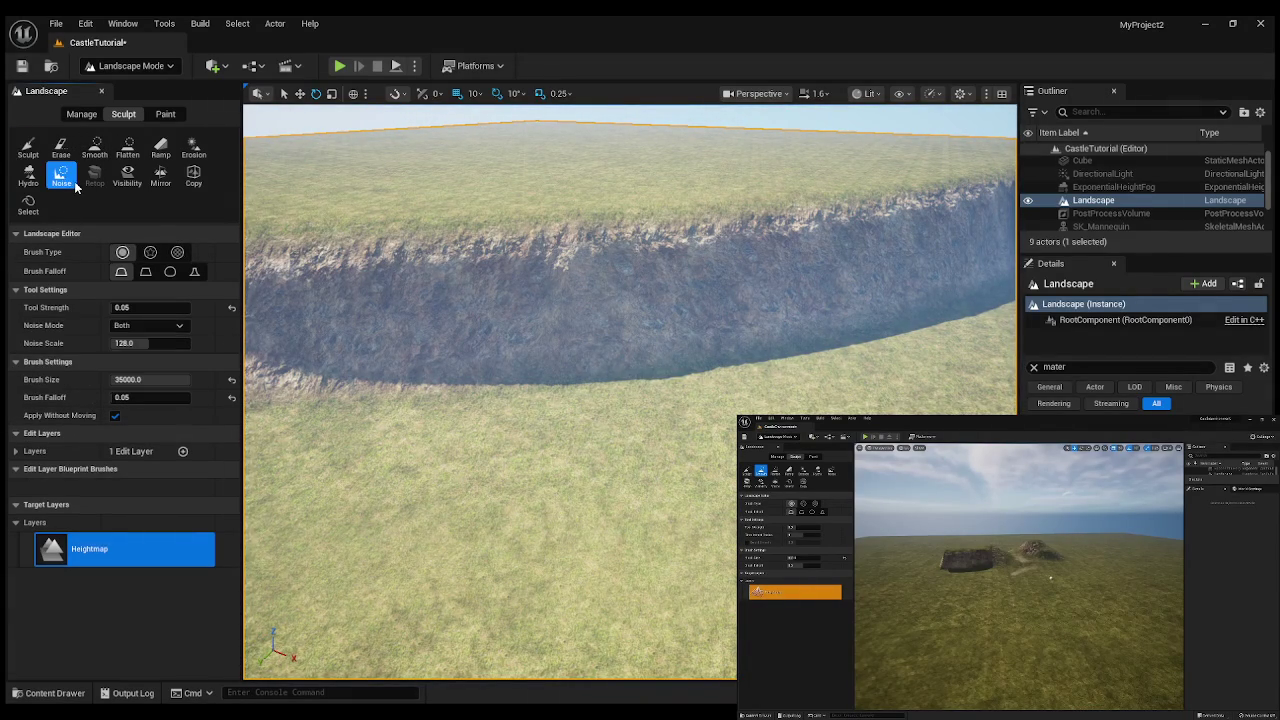
click(94, 147)
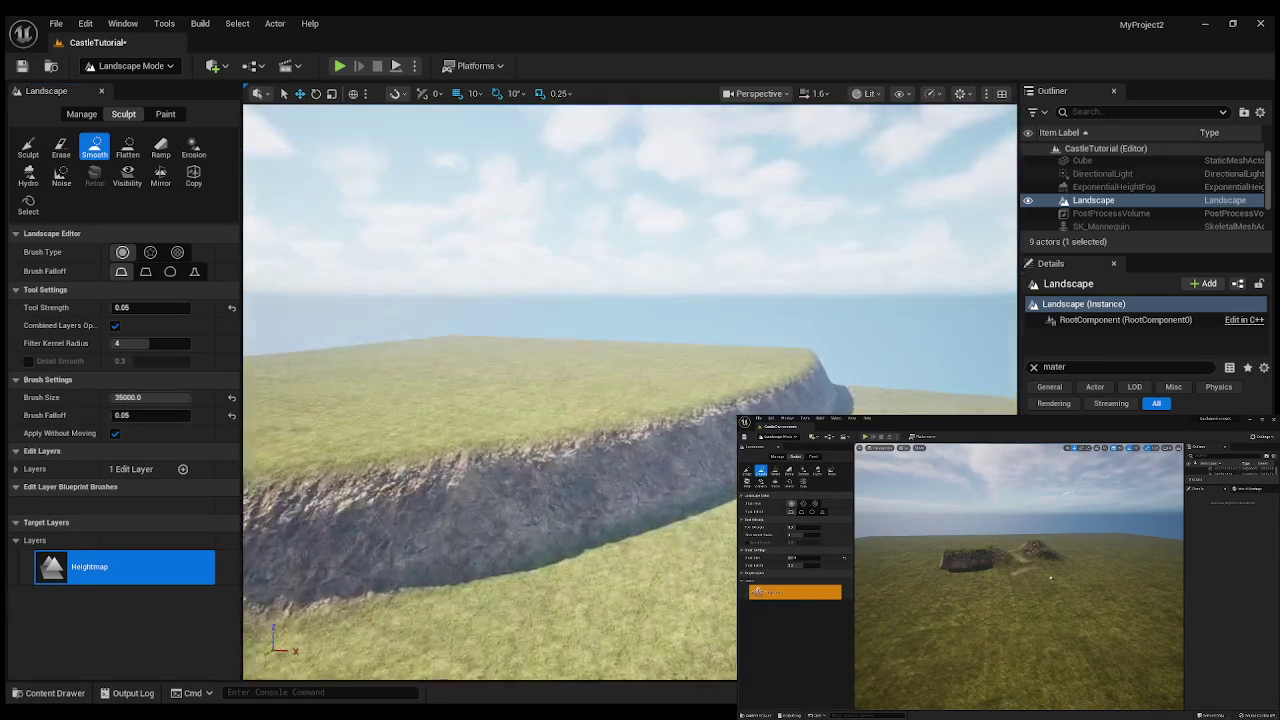
scroll(630, 390, down, 5)
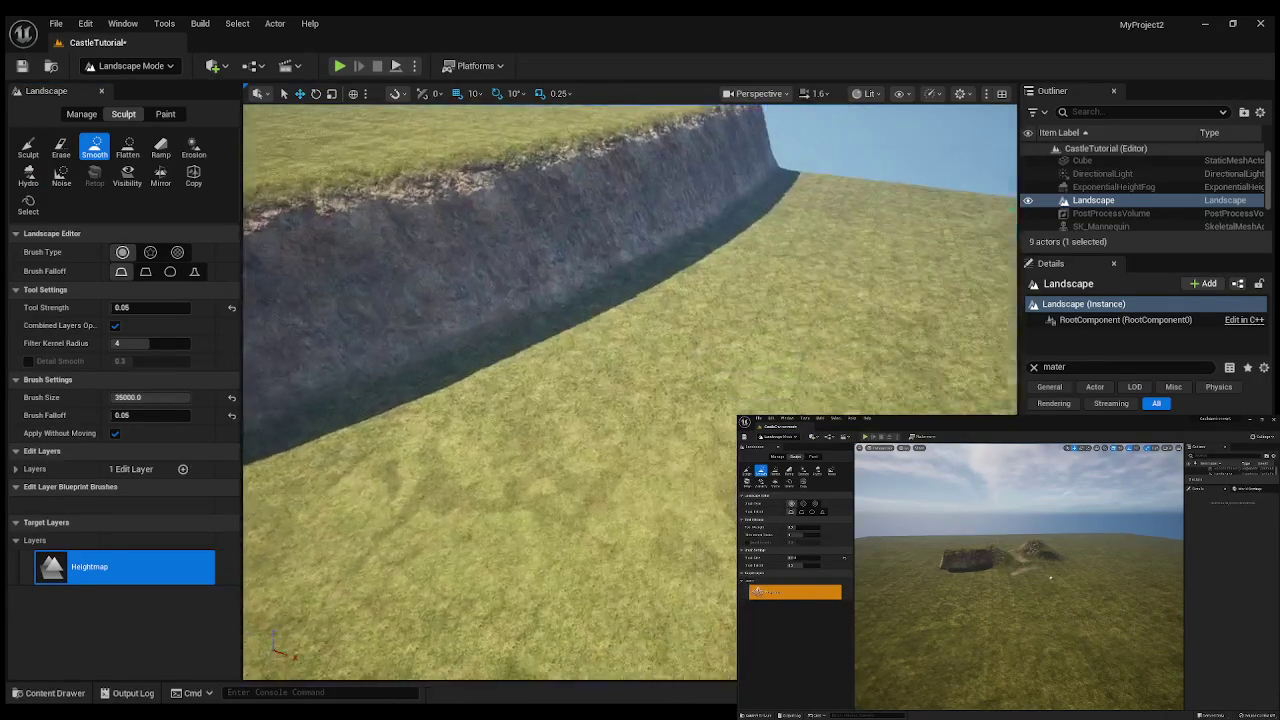
scroll(630, 390, up, 3)
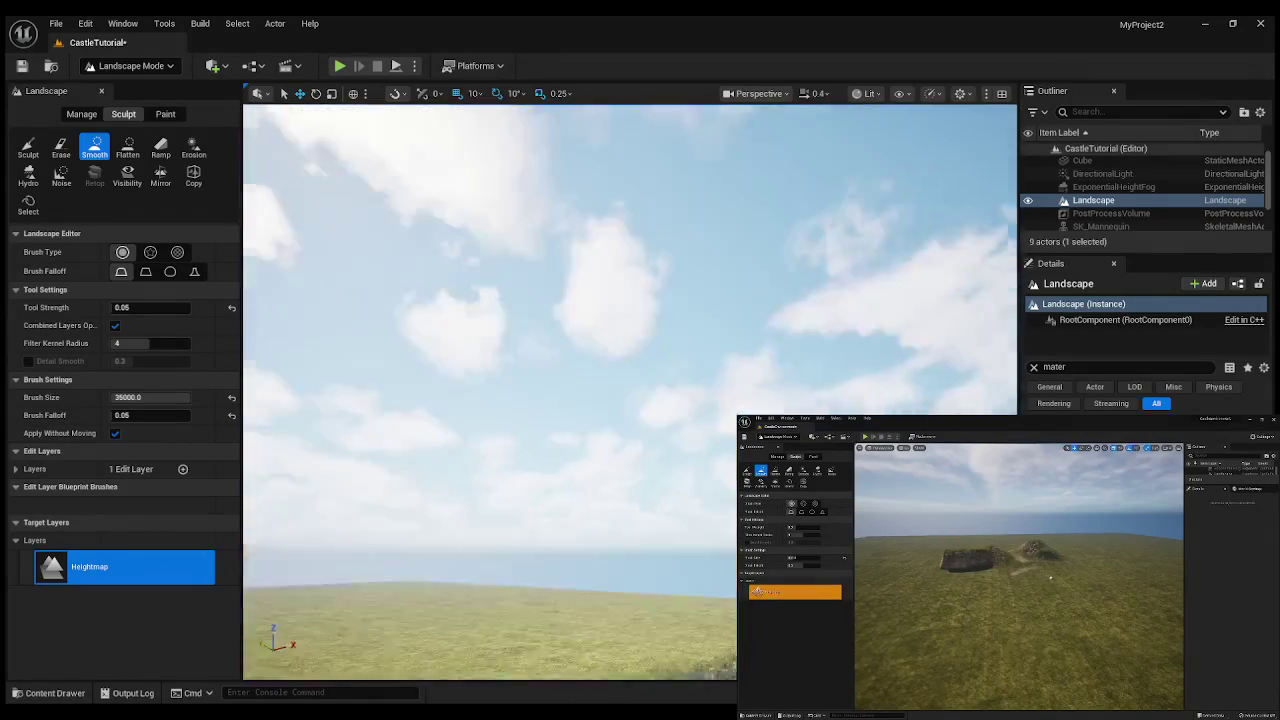
scroll(630, 390, up, 2)
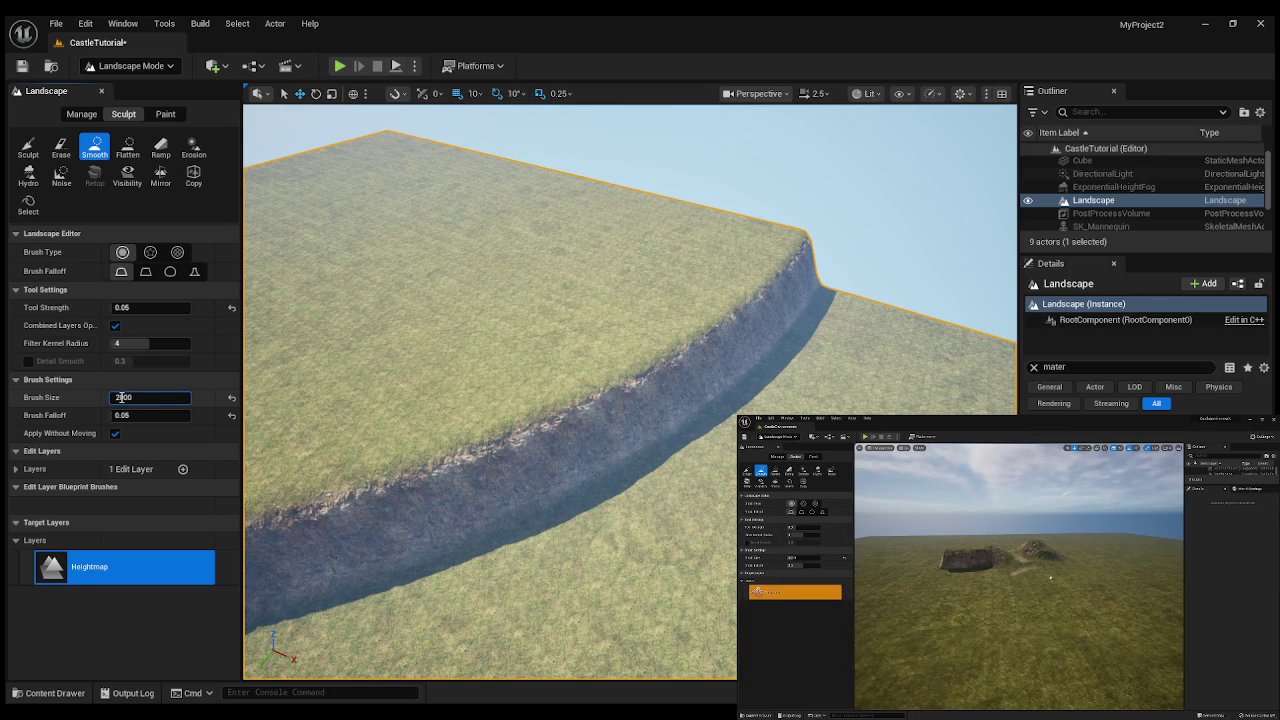
- Commit a 2000 brush size and smooth along the cliff edge
key(Return)
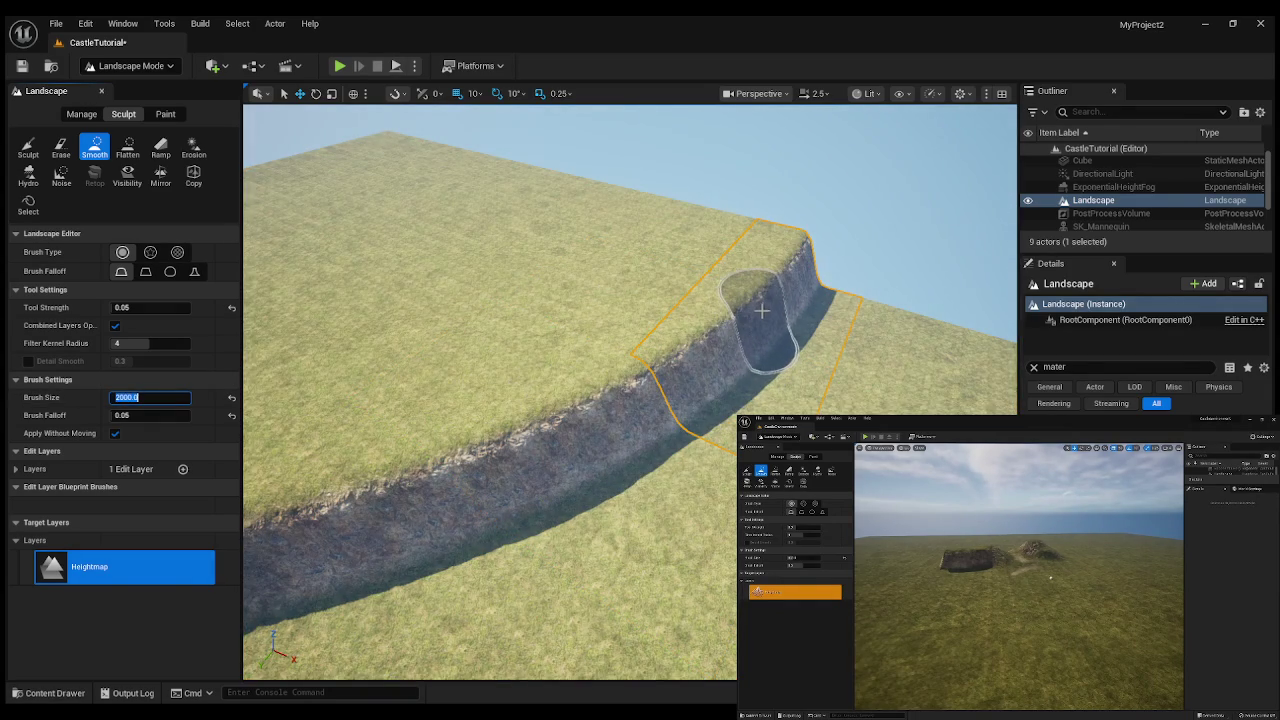
click(737, 343)
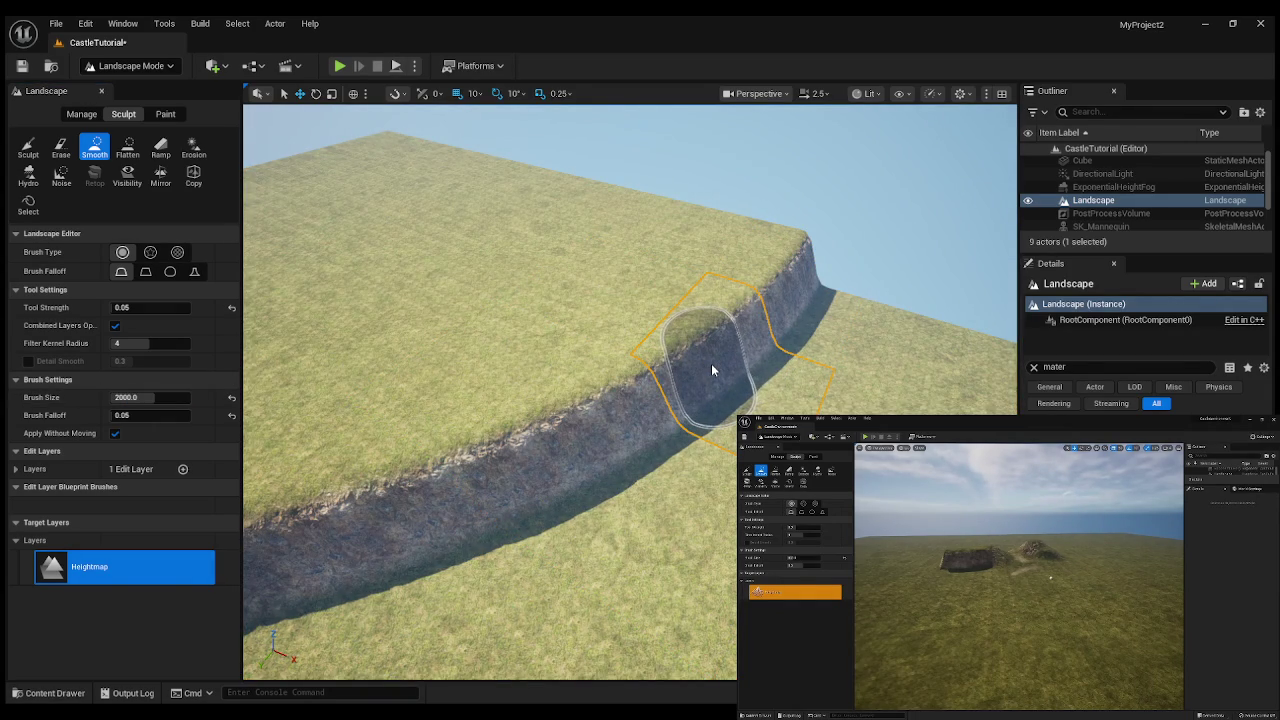
mouse_move(698, 381)
mouse_down()
mouse_move(751, 334)
mouse_move(720, 373)
mouse_up()
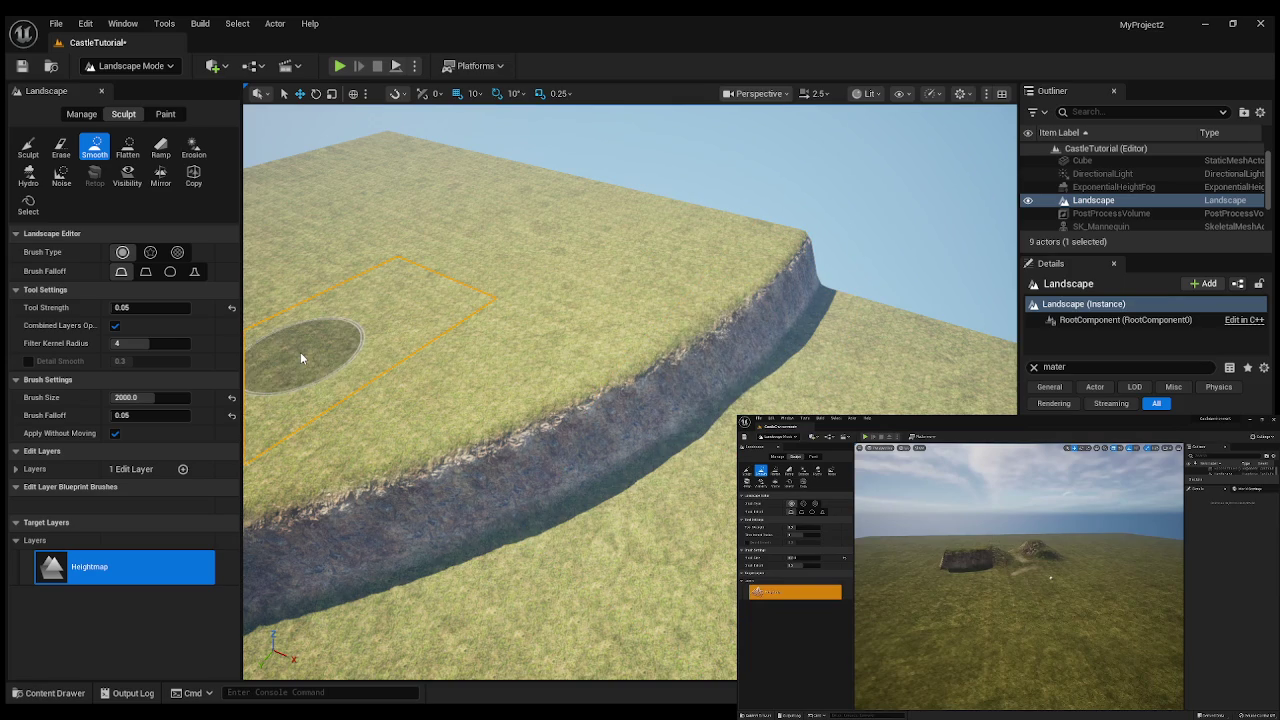
- Flatten a notch into the cliff edge with the Flatten tool
click(128, 147)
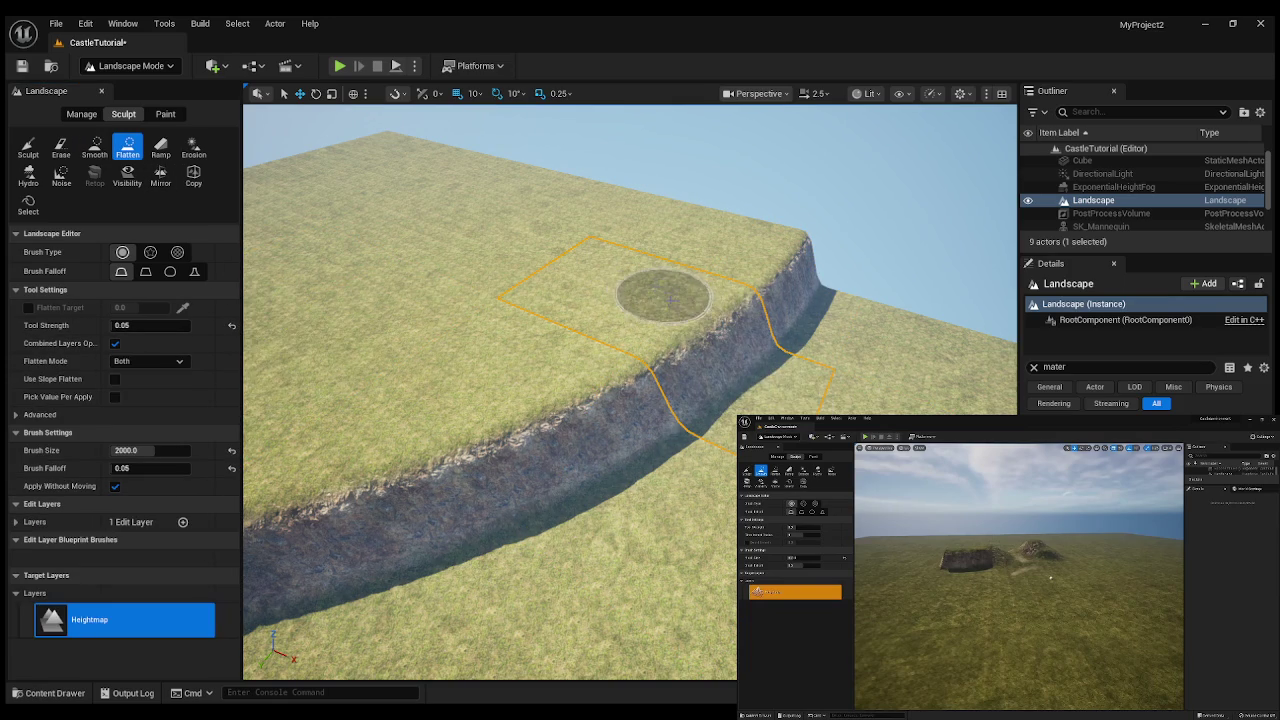
mouse_move(717, 329)
mouse_down()
mouse_move(740, 358)
mouse_move(767, 318)
mouse_move(695, 370)
mouse_move(768, 326)
mouse_move(775, 284)
mouse_move(797, 266)
mouse_move(778, 246)
mouse_move(791, 283)
mouse_move(709, 428)
mouse_move(729, 371)
mouse_move(784, 344)
mouse_move(760, 350)
mouse_move(778, 290)
mouse_up()
click(94, 147)
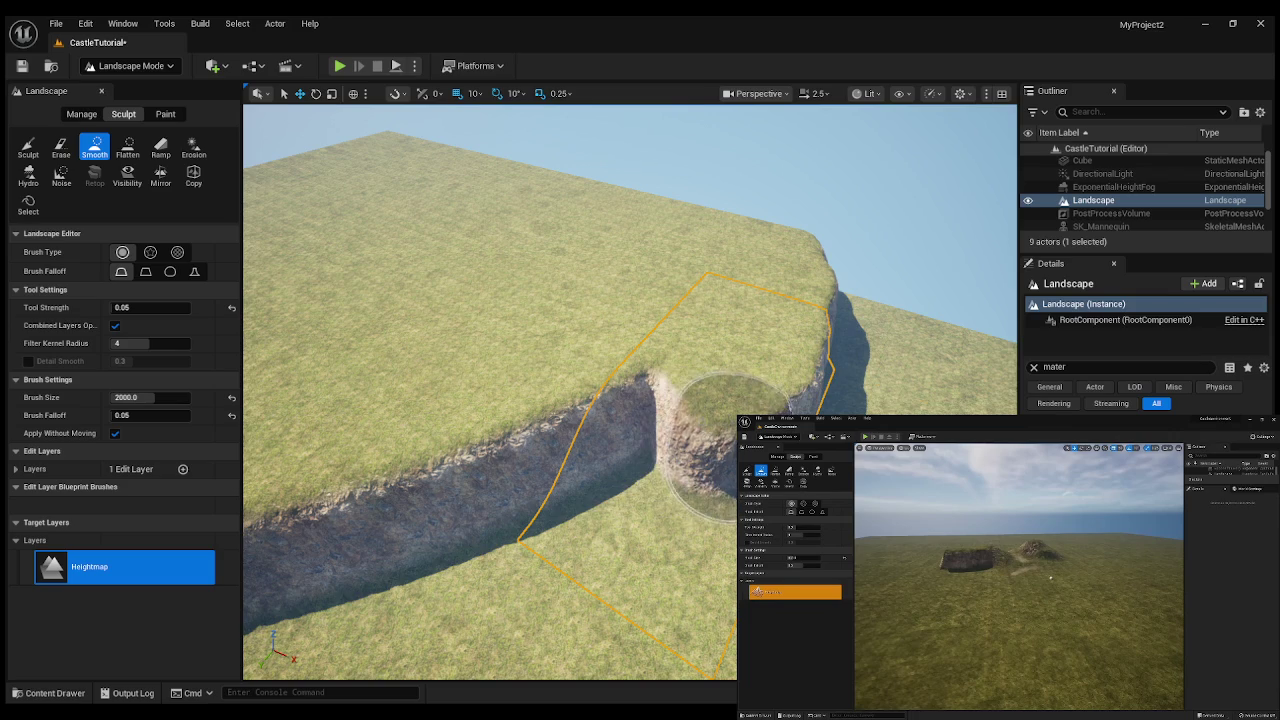
- Smooth the notch edges and surrounding terrain into the grass, undoing the final stroke
mouse_move(659, 410)
mouse_down()
mouse_move(700, 414)
mouse_move(757, 386)
mouse_move(718, 404)
mouse_move(787, 362)
mouse_move(780, 325)
mouse_move(770, 330)
mouse_up()
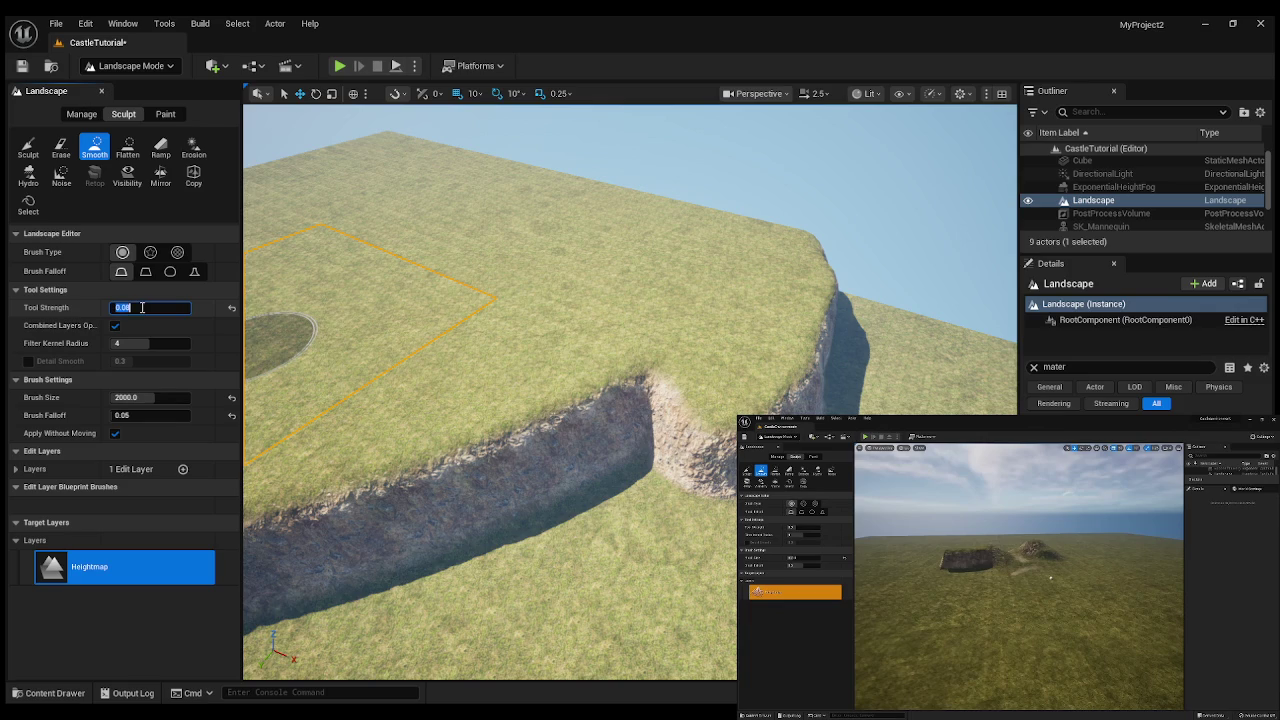
mouse_move(543, 390)
mouse_down()
mouse_move(663, 457)
mouse_move(657, 400)
mouse_move(705, 452)
mouse_move(709, 414)
mouse_move(820, 345)
mouse_move(830, 287)
mouse_move(826, 300)
mouse_move(800, 255)
mouse_move(819, 293)
mouse_move(800, 330)
mouse_move(806, 366)
mouse_move(690, 440)
mouse_move(700, 452)
mouse_move(720, 455)
mouse_move(748, 342)
mouse_move(694, 420)
mouse_move(731, 468)
mouse_move(731, 525)
mouse_up()
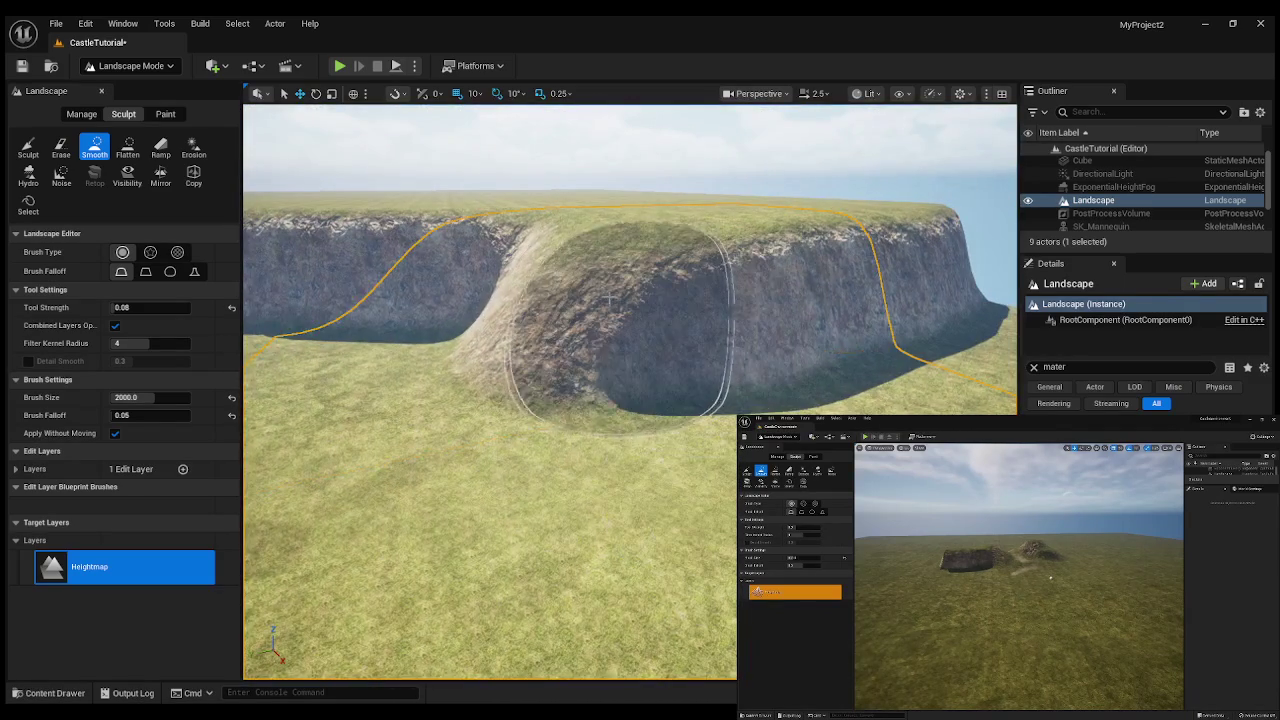
mouse_move(556, 267)
mouse_down()
mouse_move(548, 257)
mouse_move(574, 234)
mouse_up()
key(ctrl+z)
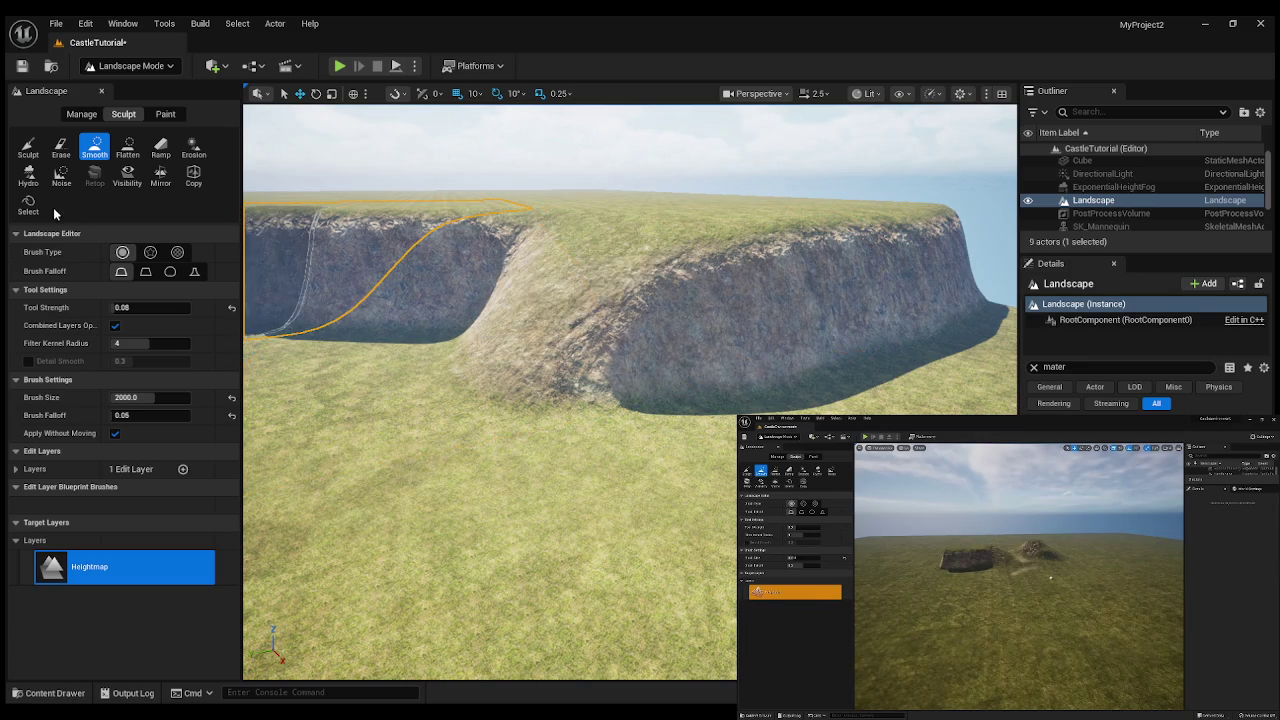
click(160, 147)
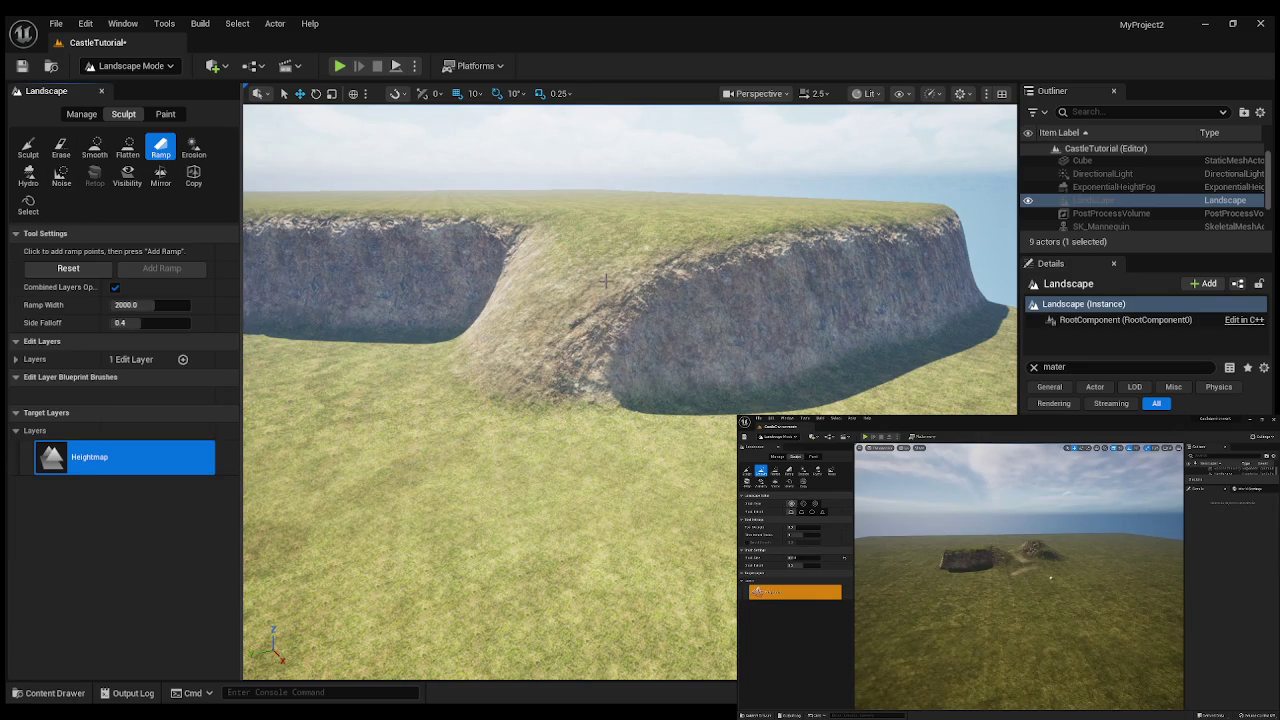
- Carve a trial ramp between two ramp points down the cliff, then undo it
click(577, 278)
mouse_move(577, 278)
mouse_down()
mouse_move(743, 366)
mouse_move(730, 455)
mouse_up()
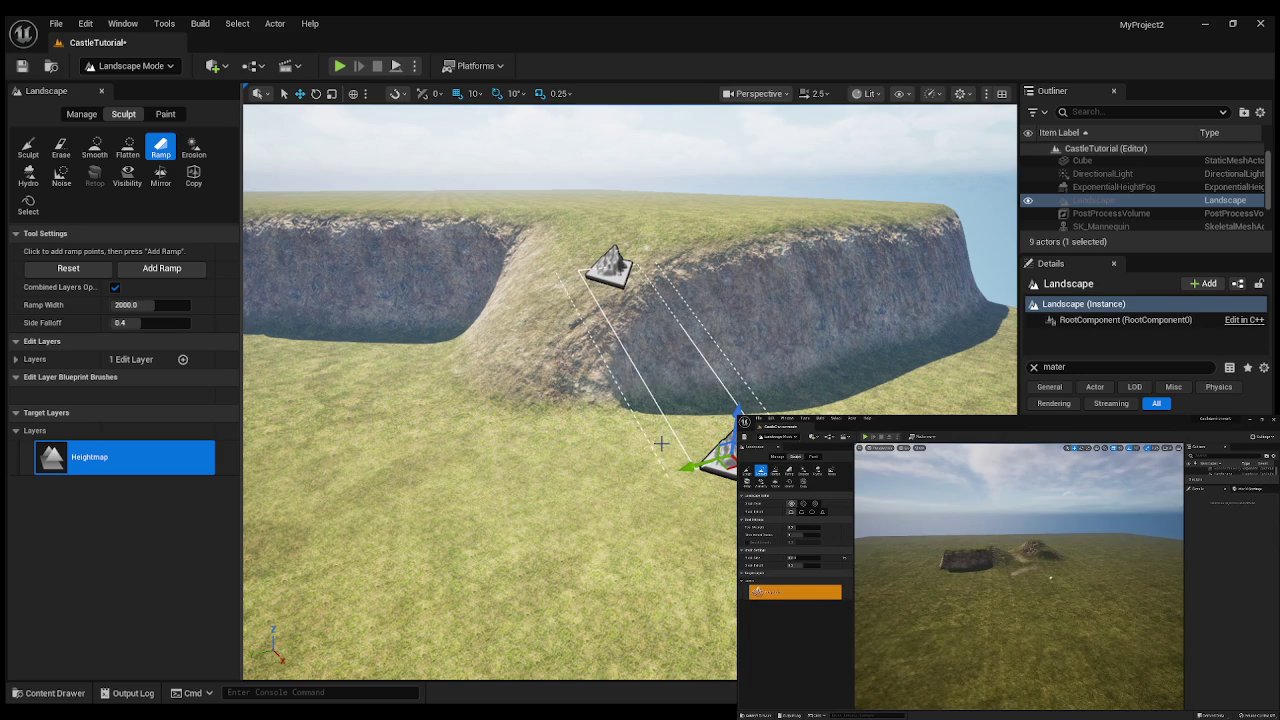
key(Return)
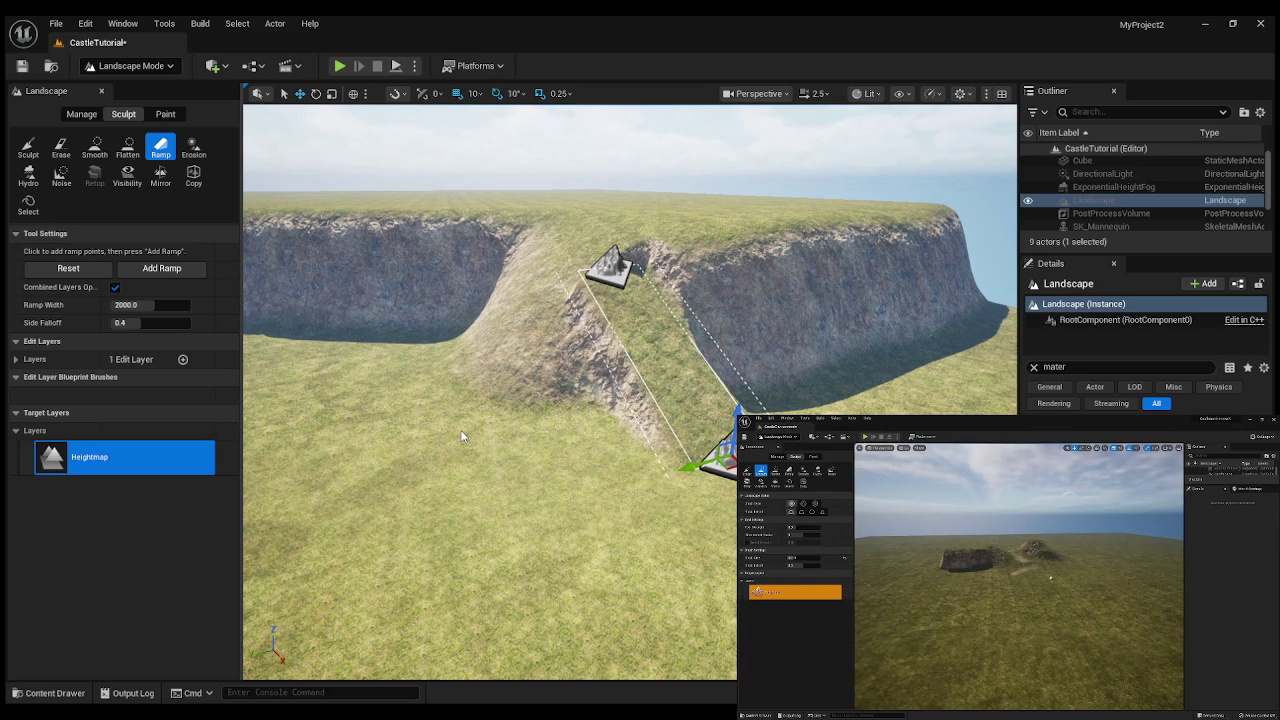
key(ctrl+z)
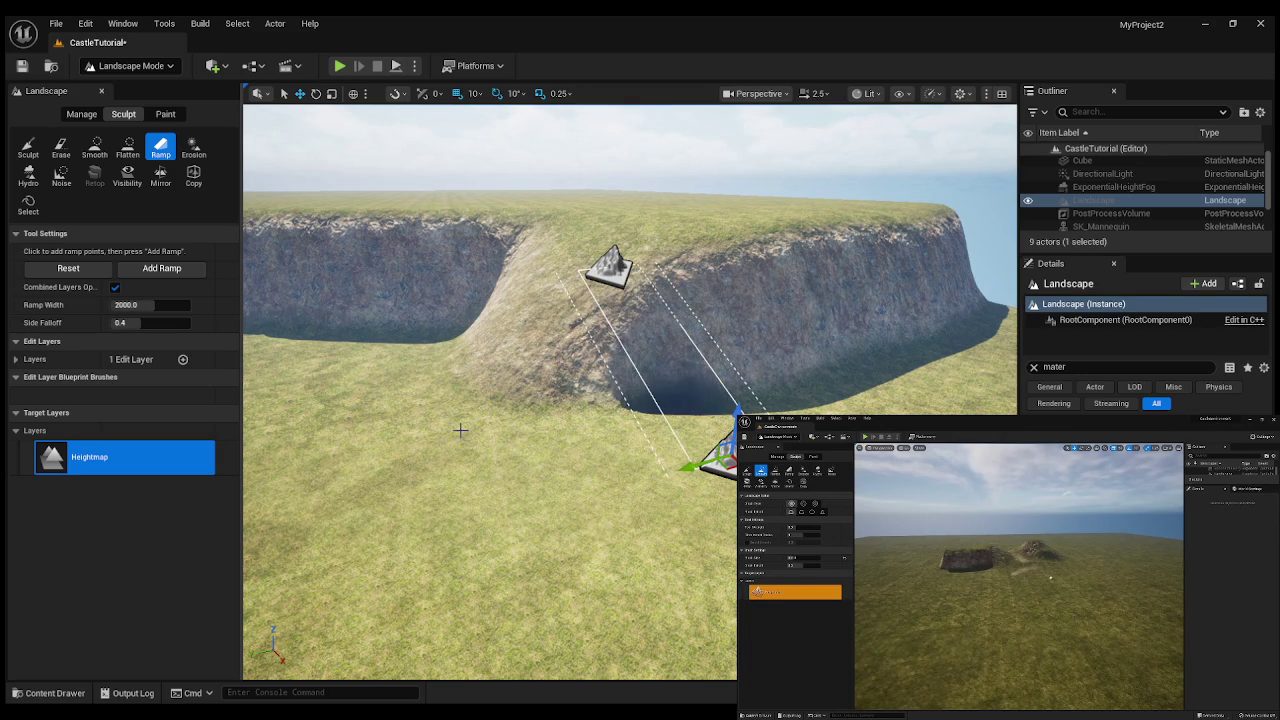
- Undo the earlier notch and cliff edits and clear the placed ramp points
drag(460, 430, 422, 352)
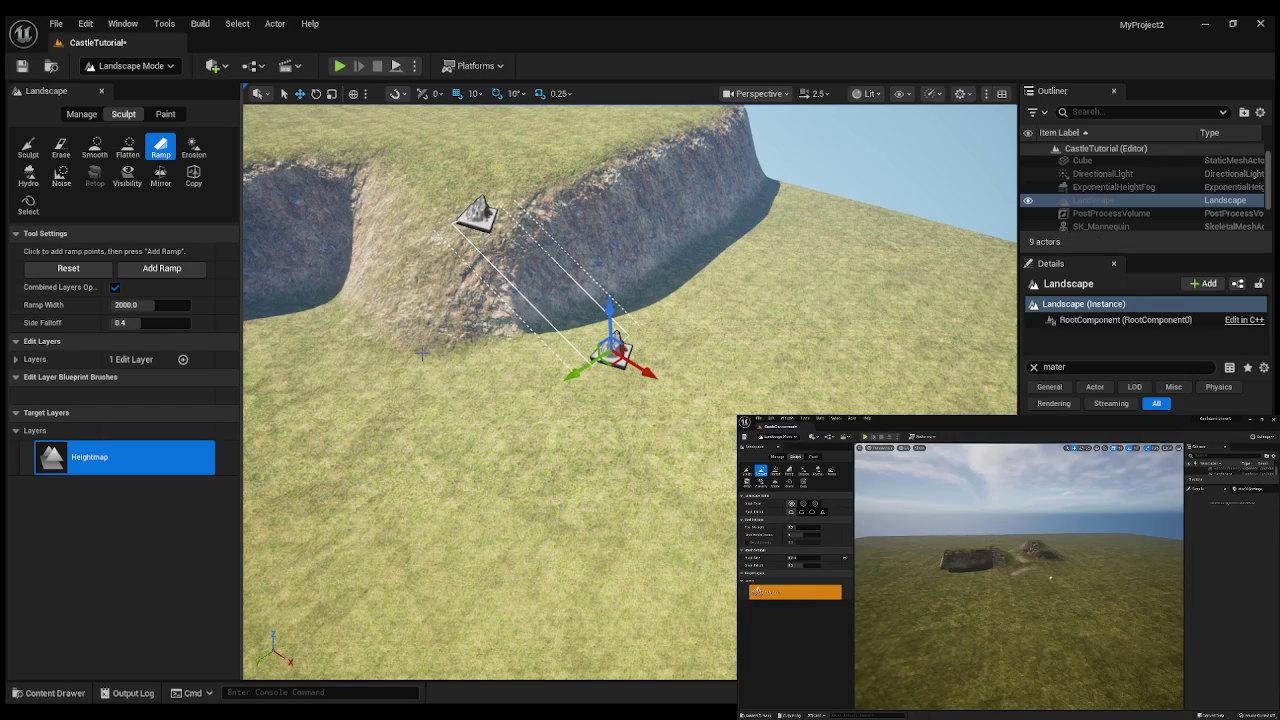
key(ctrl+z)
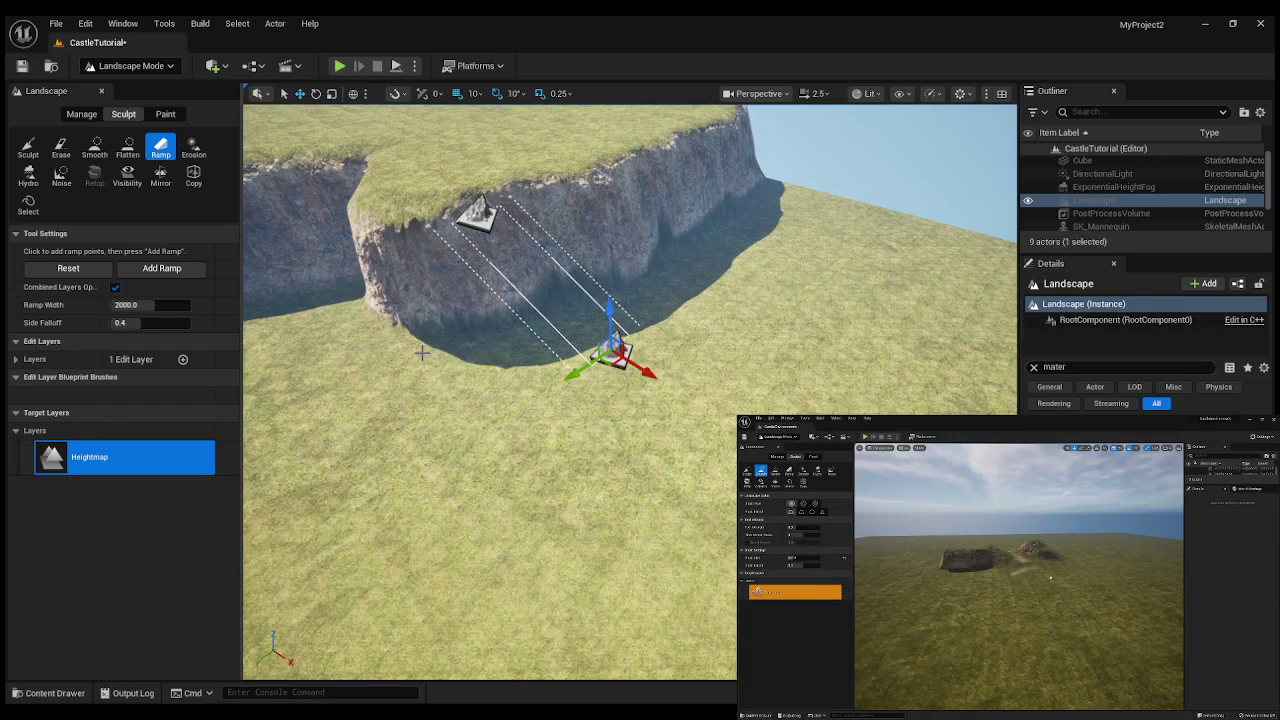
key(ctrl+z)
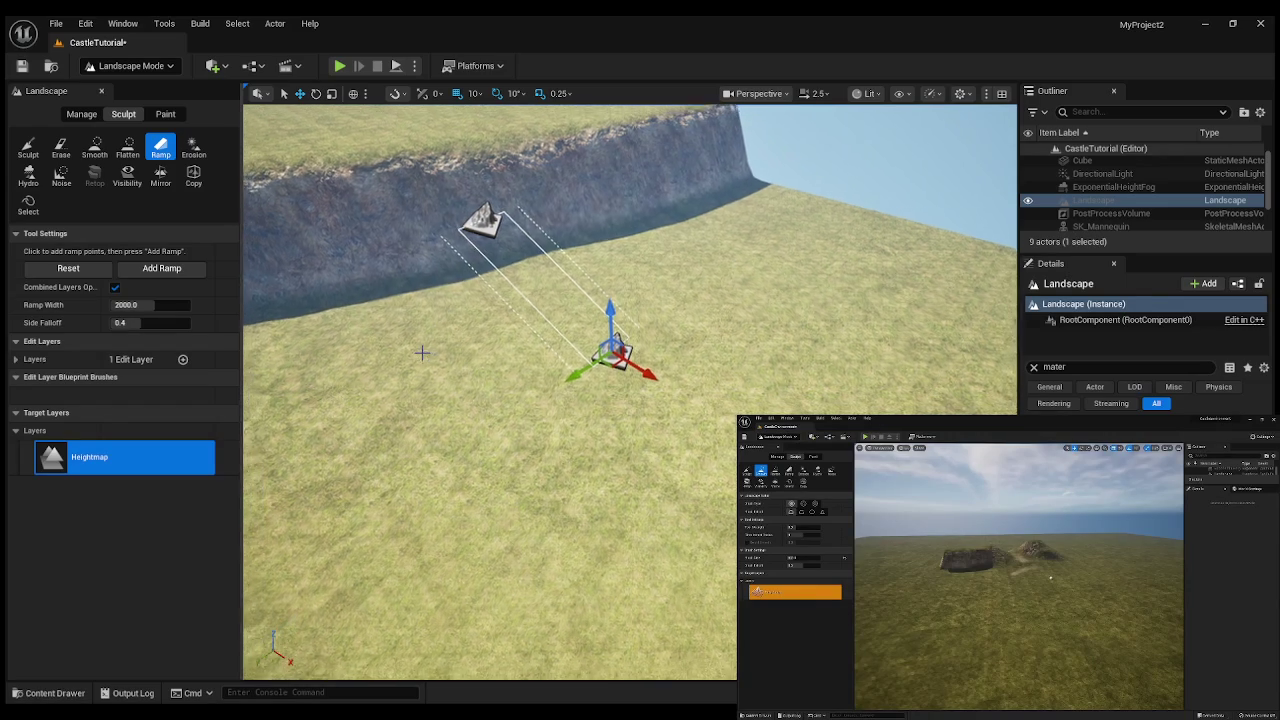
mouse_move(422, 352)
mouse_down()
mouse_move(450, 326)
mouse_move(473, 390)
mouse_up()
key(ctrl+z)
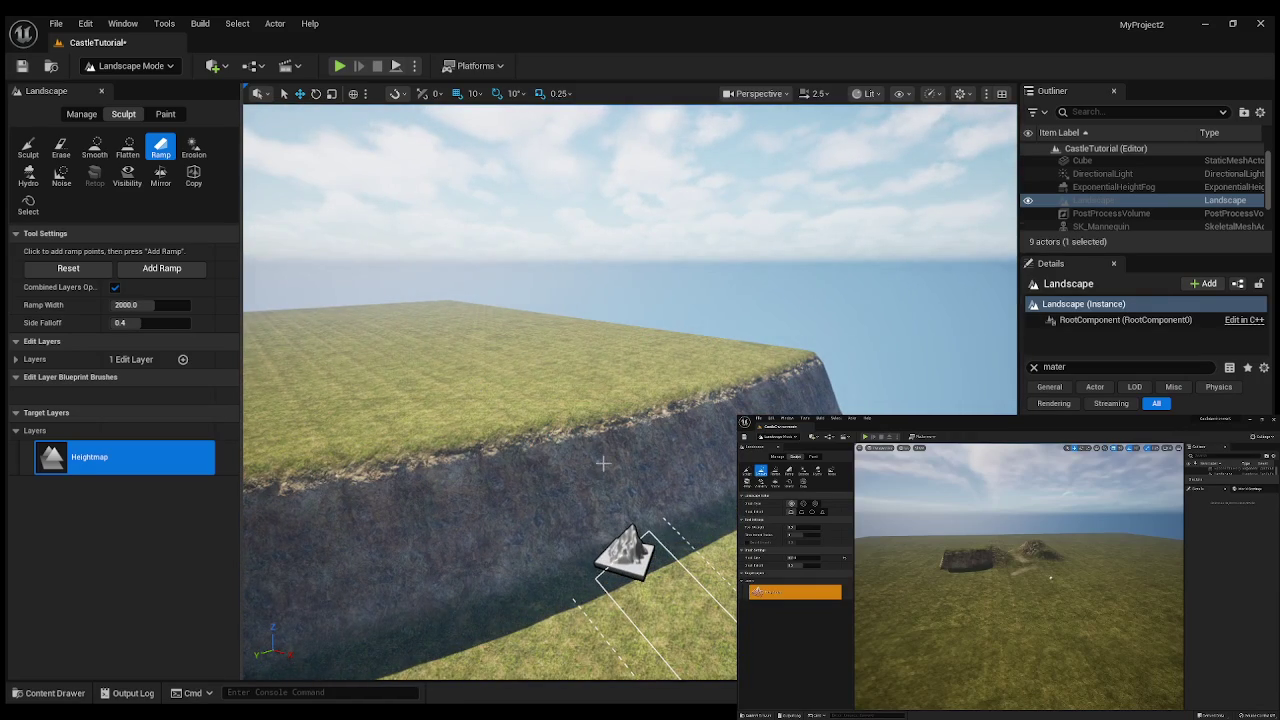
click(128, 146)
click(160, 146)
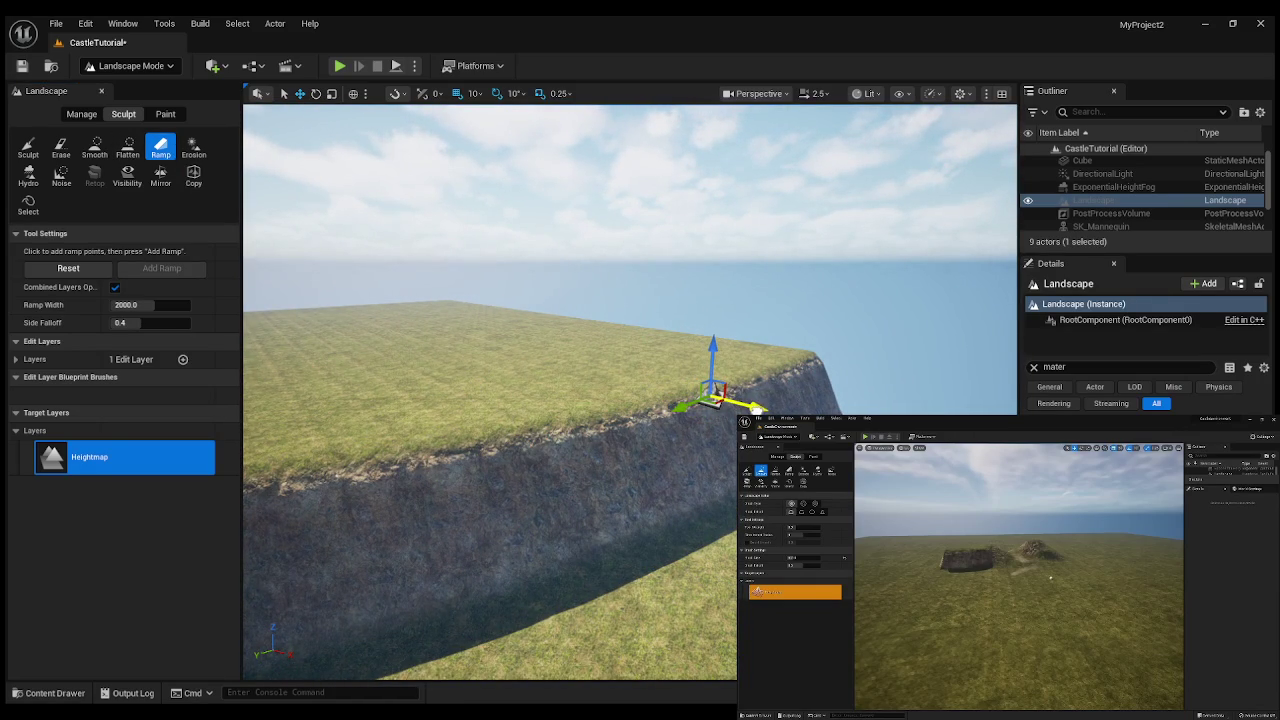
- Drag the ramp points down along the cliff face while viewing it from above
mouse_move(681, 554)
mouse_down()
mouse_move(625, 580)
mouse_move(600, 614)
mouse_move(480, 658)
mouse_up()
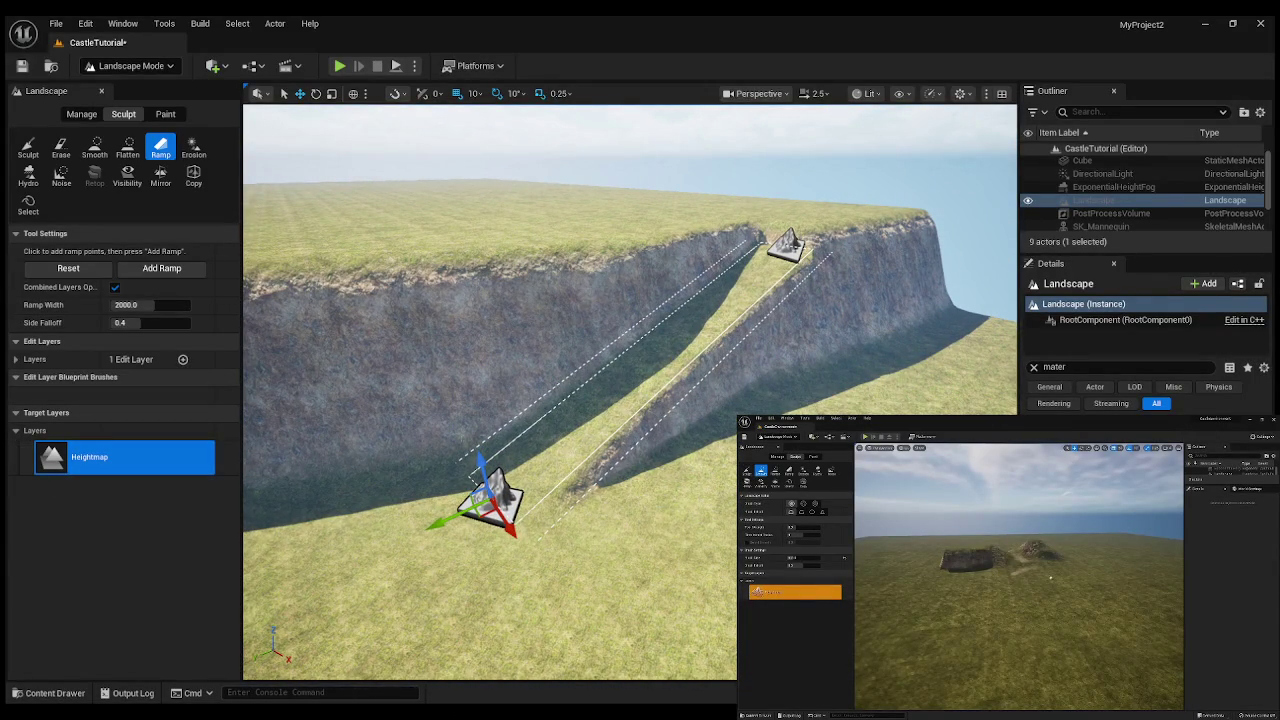
drag(494, 438, 494, 400)
mouse_move(757, 351)
mouse_down()
mouse_move(757, 330)
mouse_move(757, 365)
mouse_move(757, 351)
mouse_up()
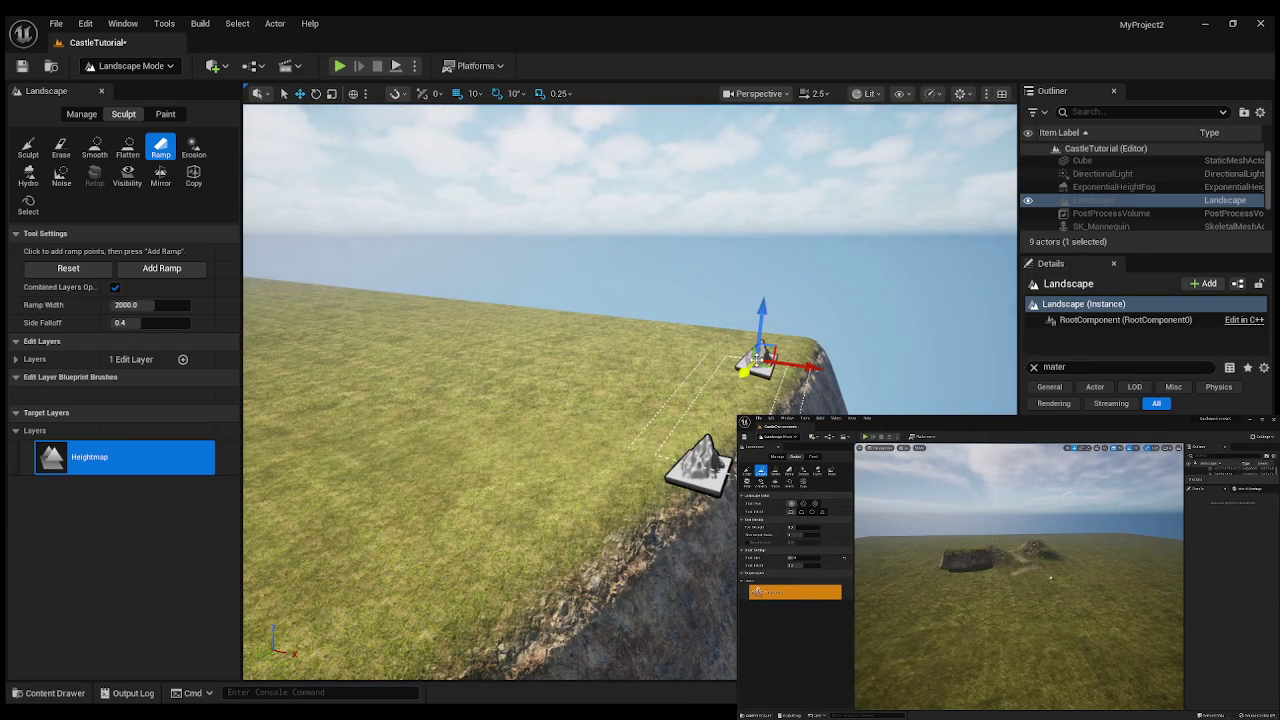
mouse_move(700, 458)
mouse_down()
mouse_move(700, 586)
mouse_move(700, 530)
mouse_up()
mouse_move(757, 351)
mouse_down()
mouse_move(725, 351)
mouse_move(757, 351)
mouse_up()
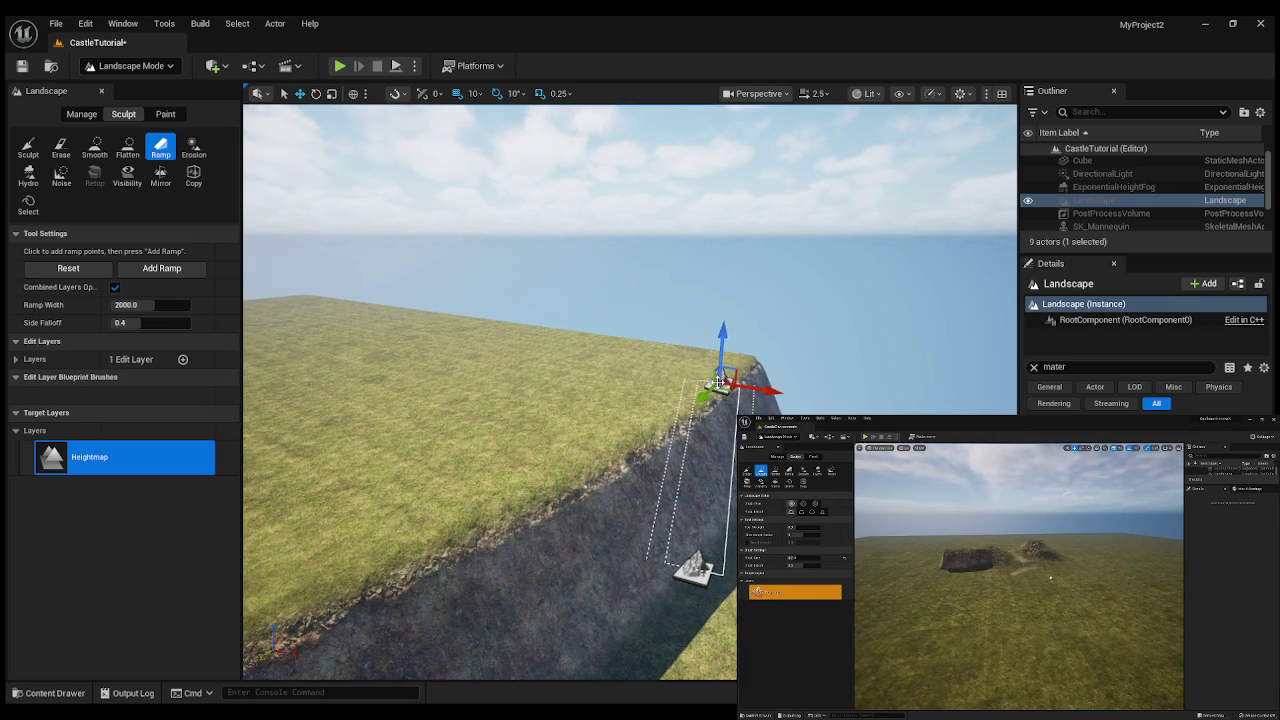
drag(691, 612, 647, 656)
- Swing the view along the cliff wall to frame the curved clifftop edge
mouse_move(500, 400)
mouse_down()
mouse_move(470, 380)
mouse_move(380, 400)
mouse_move(320, 395)
mouse_up()
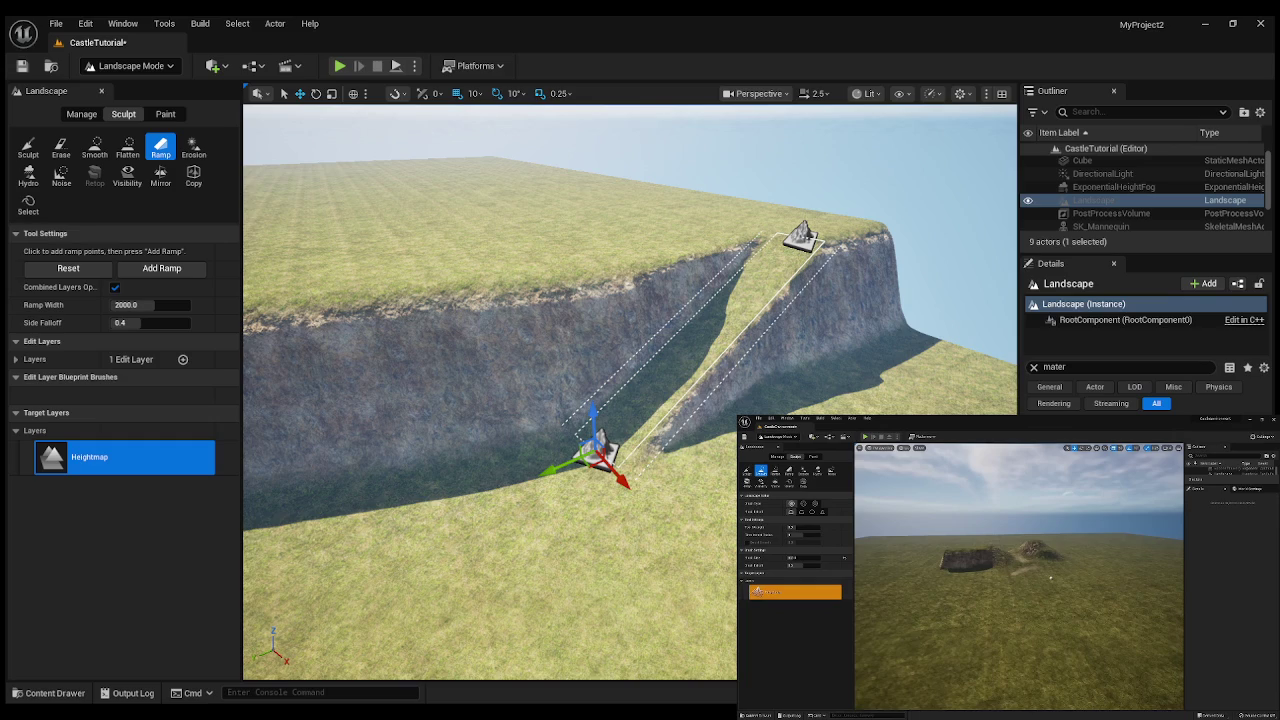
drag(320, 395, 260, 395)
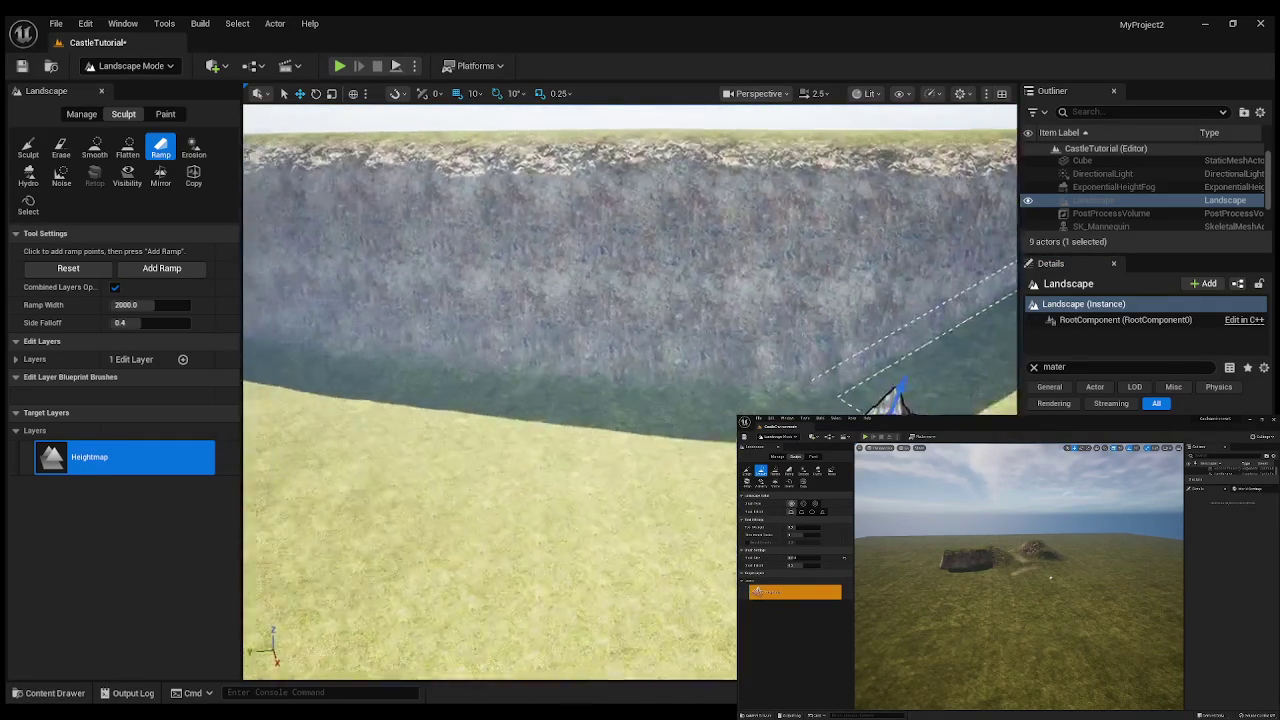
mouse_move(630, 390)
mouse_down()
mouse_move(630, 410)
mouse_move(580, 410)
mouse_move(630, 380)
mouse_move(630, 340)
mouse_move(610, 400)
mouse_up()
mouse_move(624, 450)
mouse_down()
mouse_move(574, 446)
mouse_move(624, 450)
mouse_up()
mouse_move(410, 222)
mouse_down()
mouse_move(410, 170)
mouse_move(390, 275)
mouse_move(325, 307)
mouse_up()
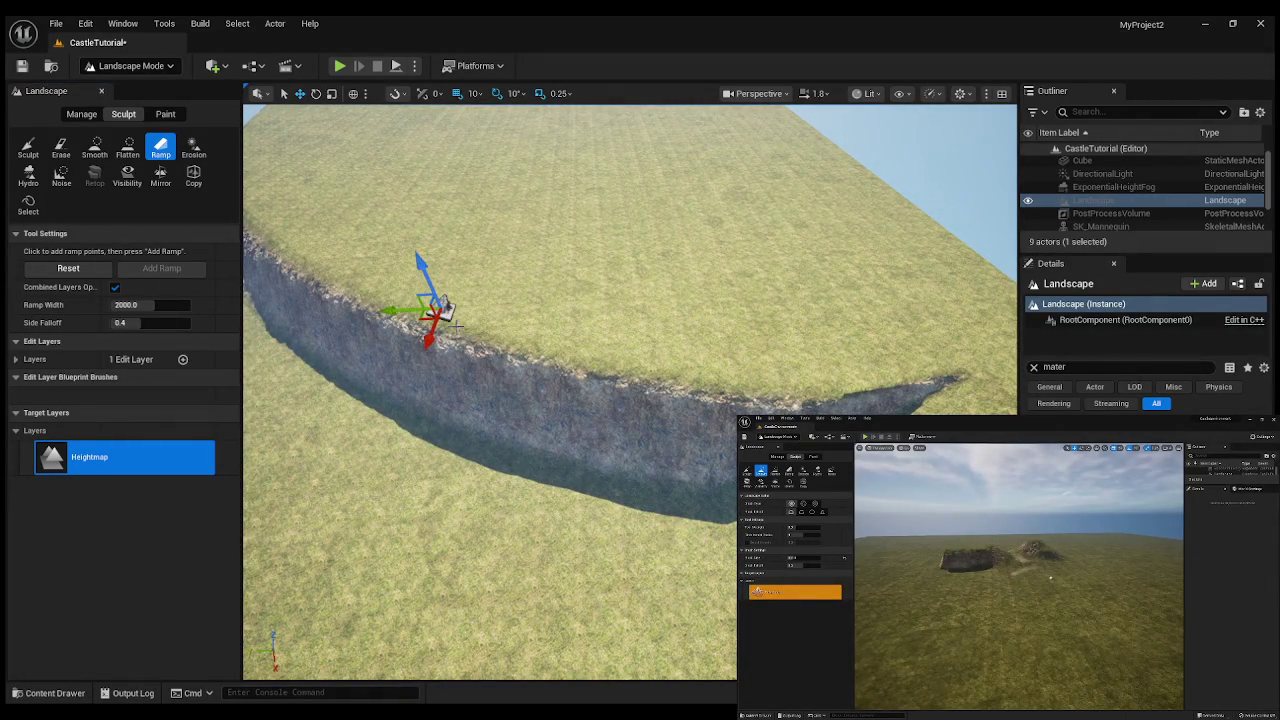
- Place the ramp's end point on the ground and carve the ramp diagonally down from the clifftop
click(507, 485)
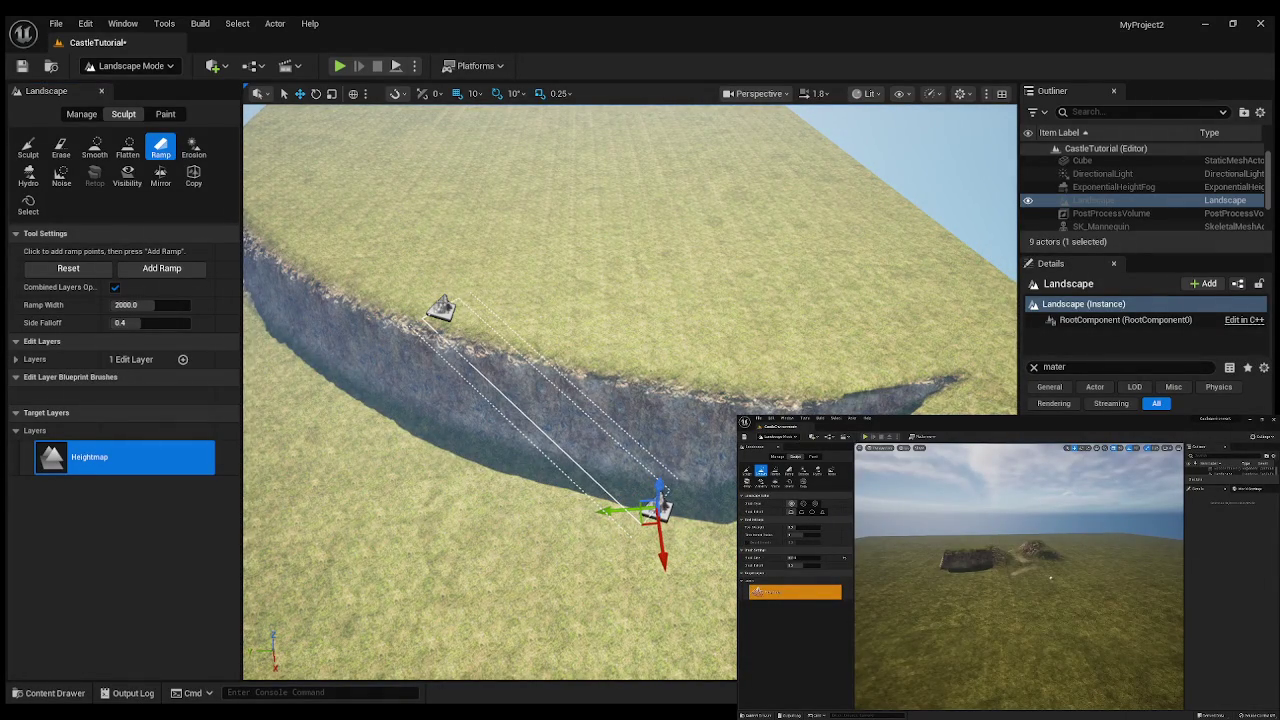
click(436, 311)
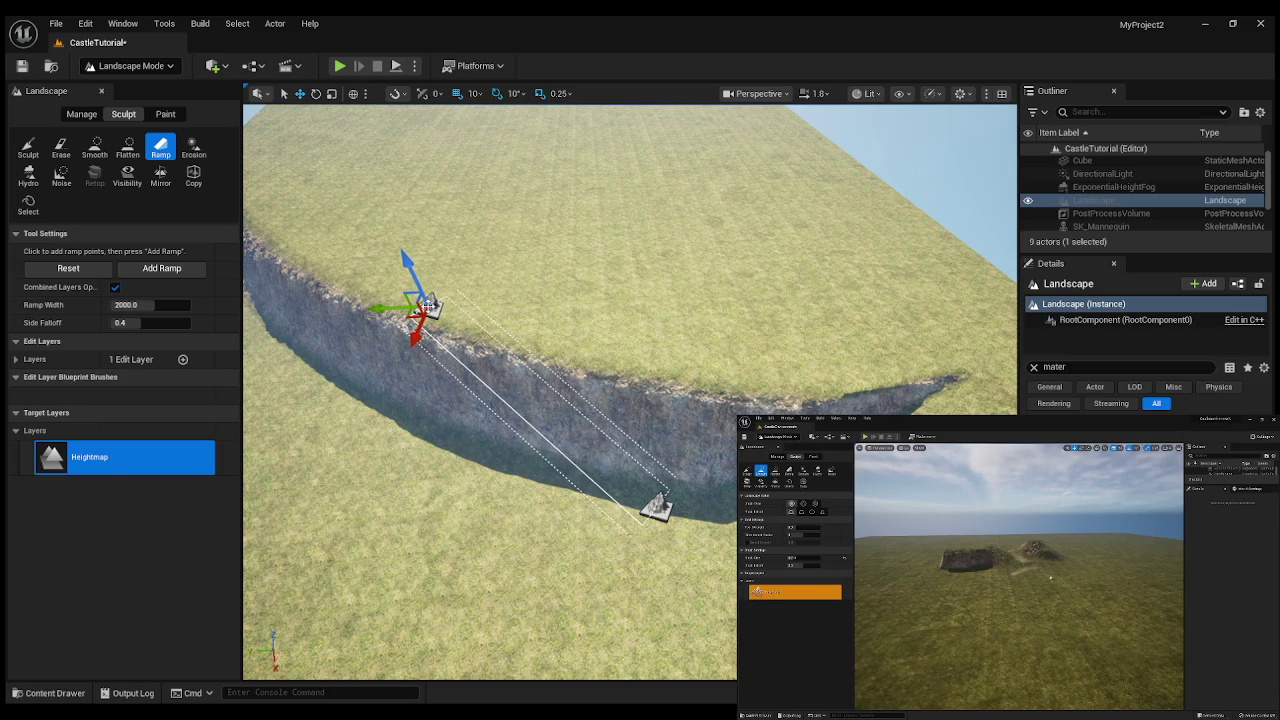
key(Return)
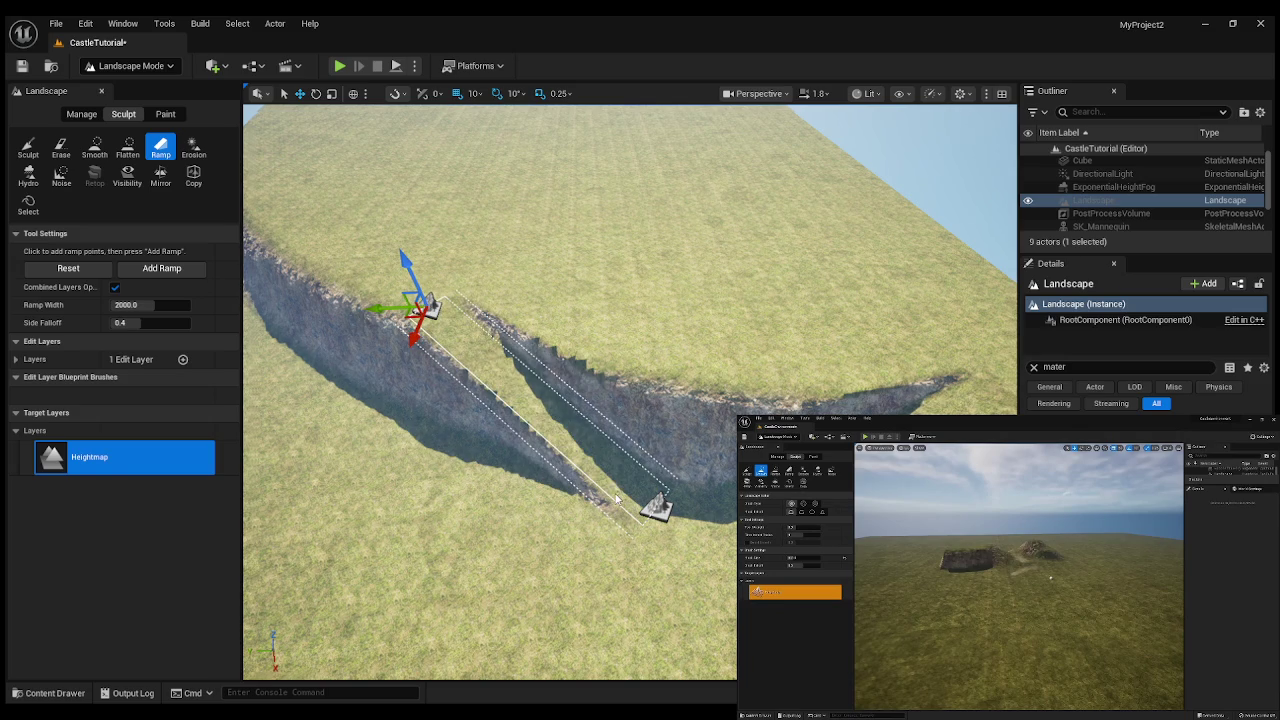
scroll(616, 498, up, 2)
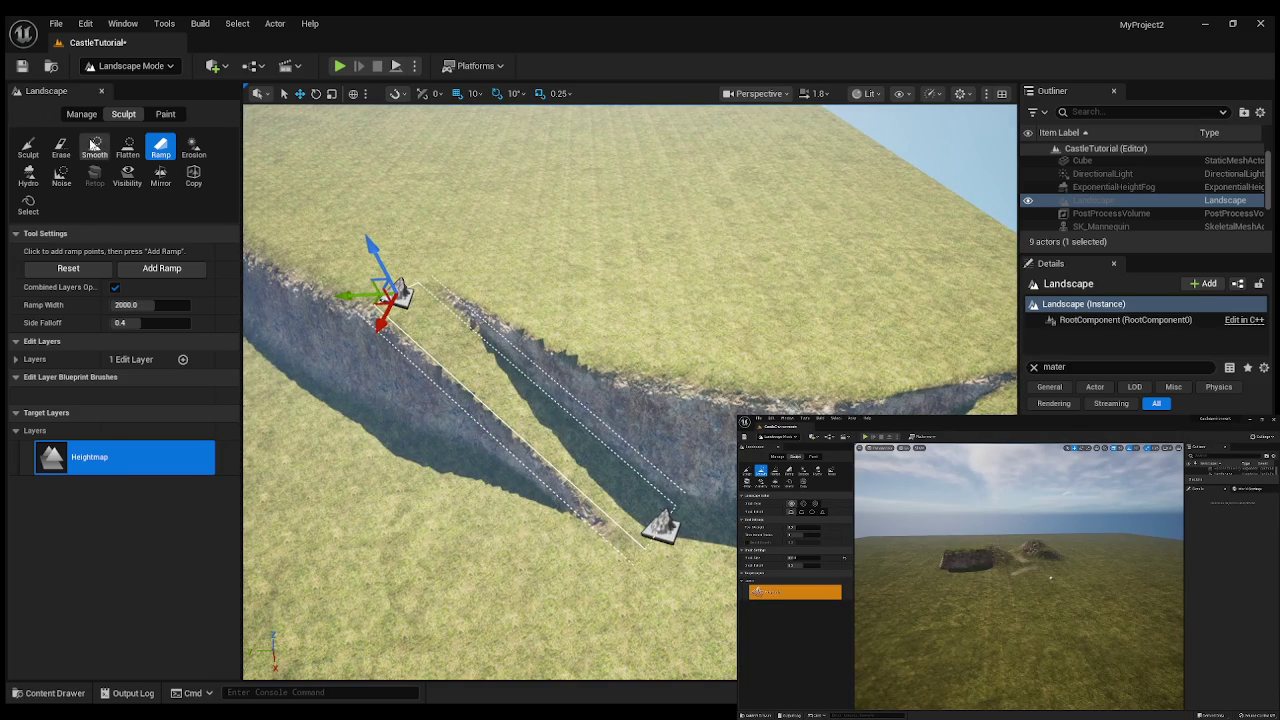
- Smooth along the cliff beside the new ramp with the Smooth brush
click(93, 145)
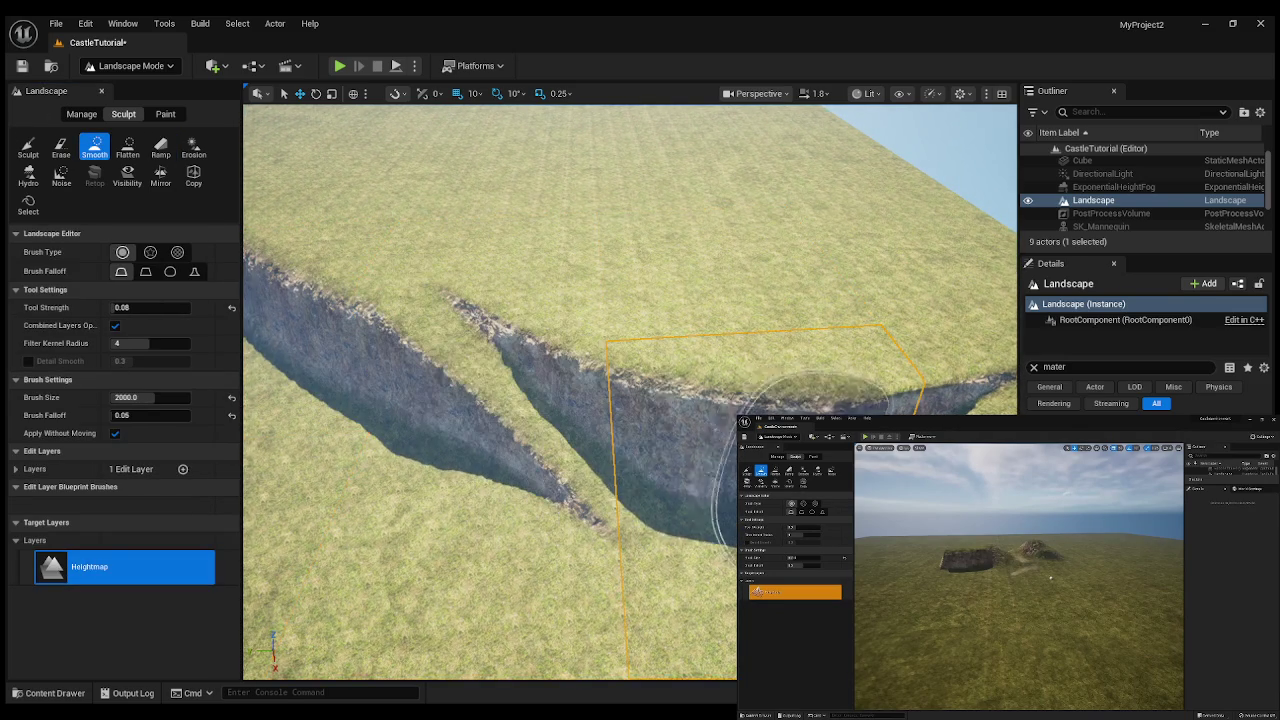
mouse_move(440, 378)
mouse_down()
mouse_move(386, 300)
mouse_move(520, 423)
mouse_move(629, 400)
mouse_move(815, 400)
mouse_move(686, 460)
mouse_move(914, 370)
mouse_move(905, 395)
mouse_move(500, 480)
mouse_move(434, 540)
mouse_move(313, 305)
mouse_up()
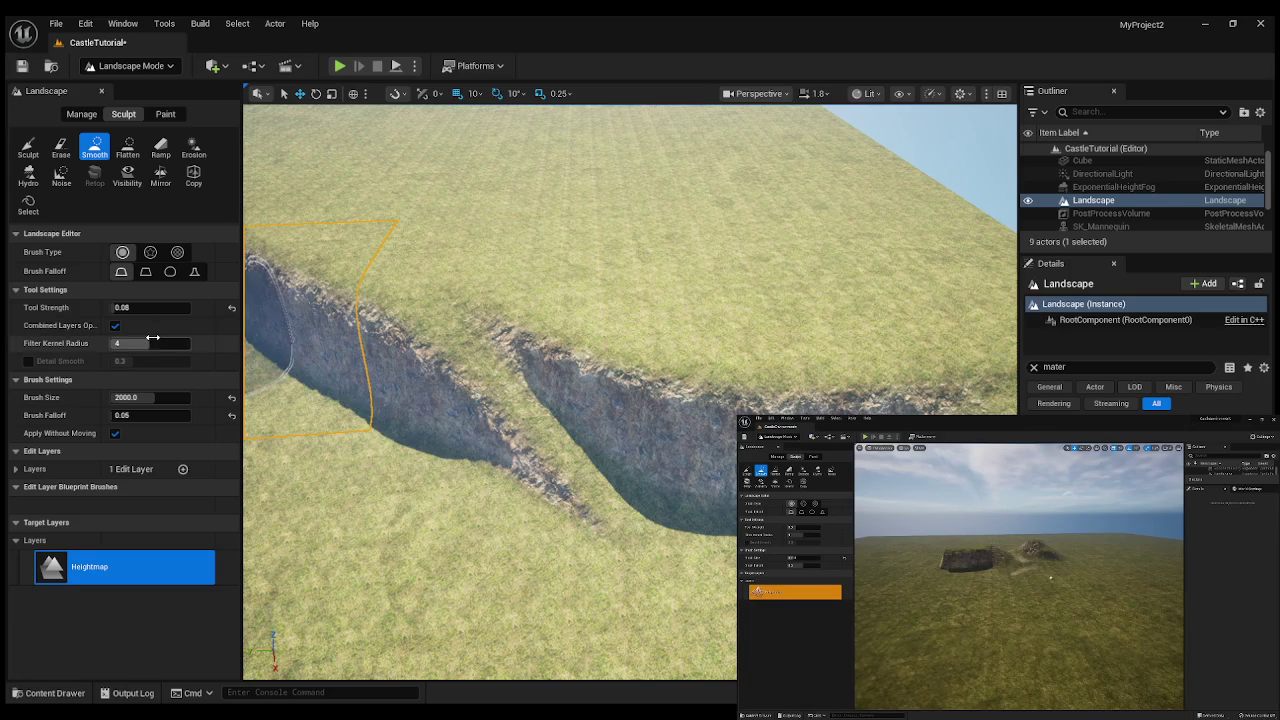
click(134, 292)
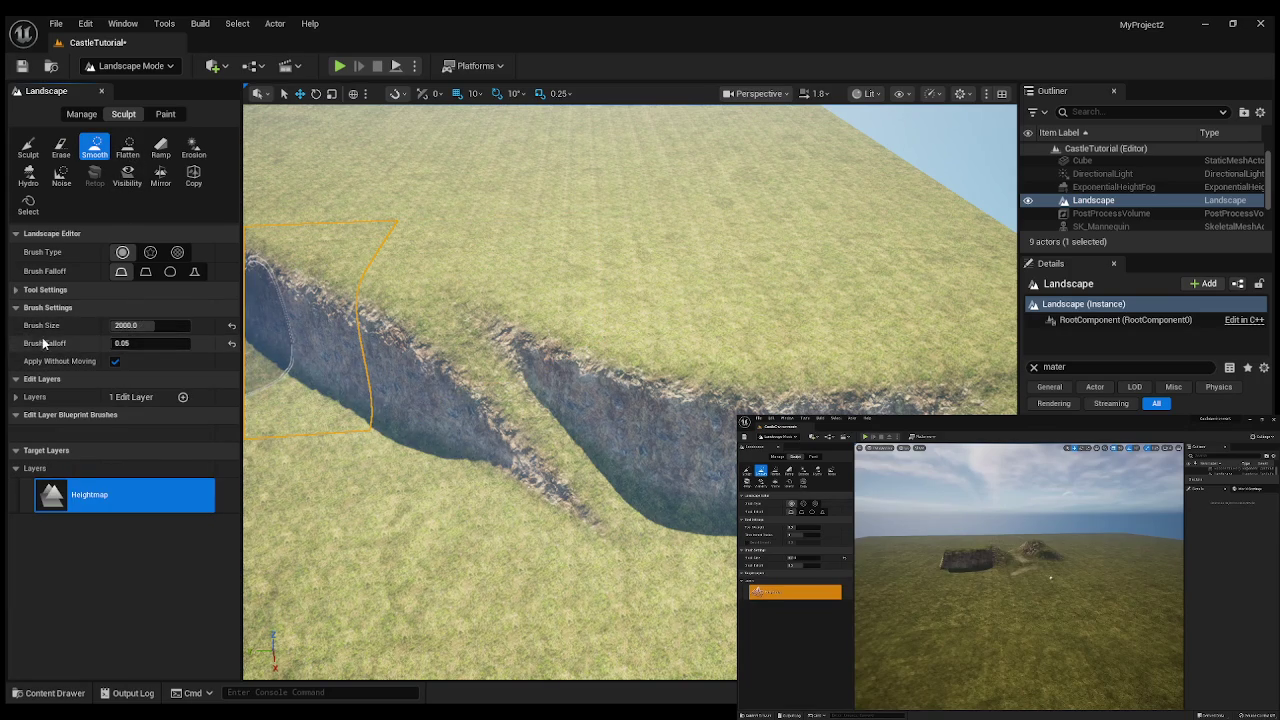
click(45, 289)
- Set Tool Strength to 0.1 and smooth the trench and ramp with a 2500 brush
click(127, 306)
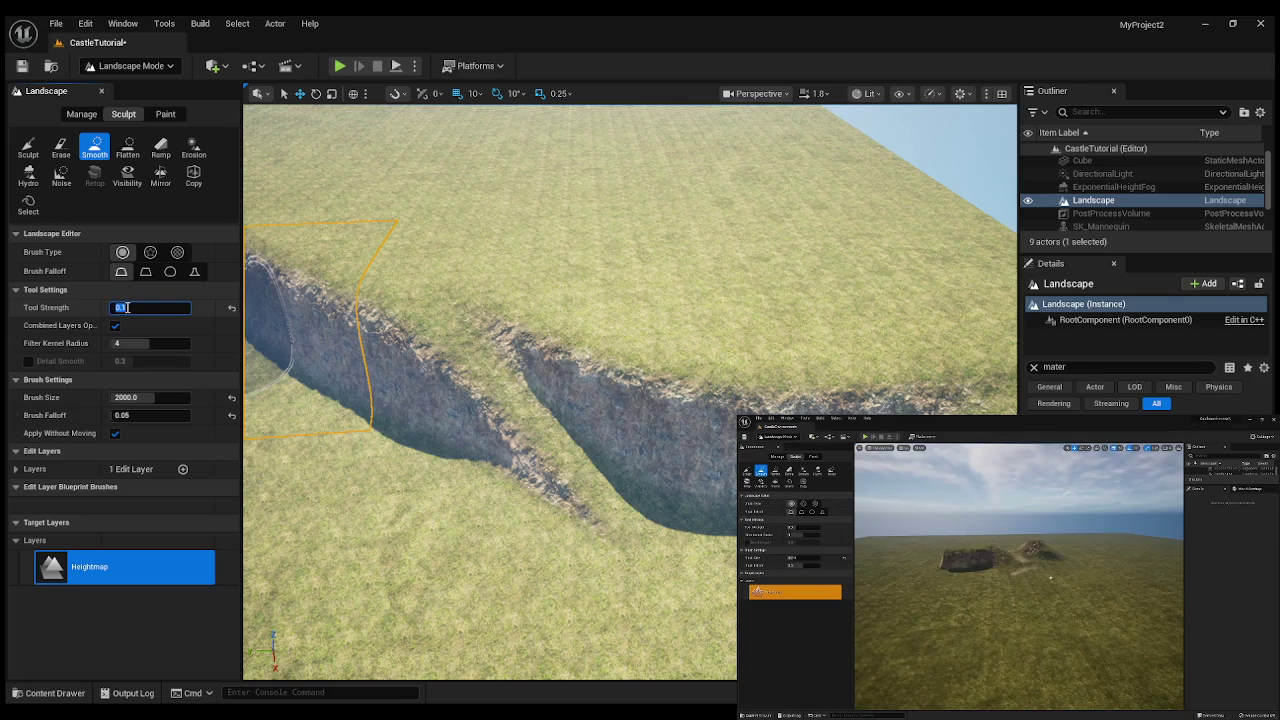
key(Return)
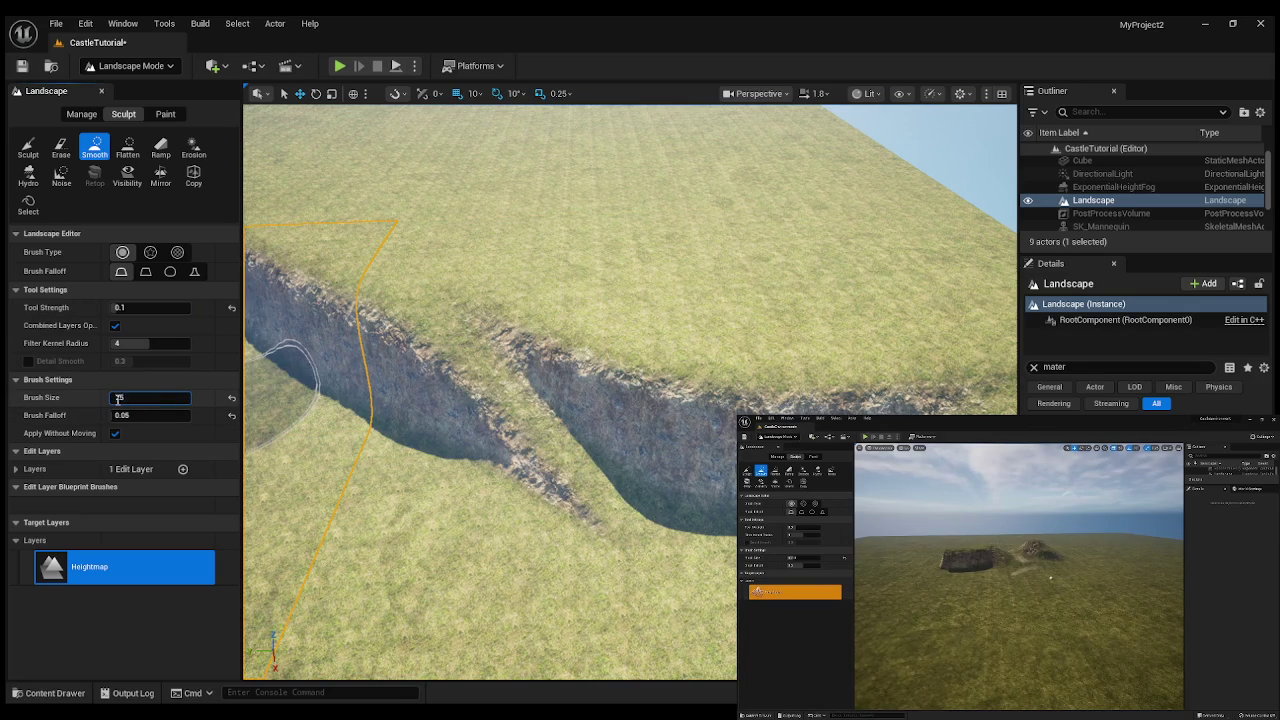
mouse_move(330, 380)
mouse_down()
mouse_move(414, 371)
mouse_move(528, 428)
mouse_move(543, 457)
mouse_move(790, 430)
mouse_up()
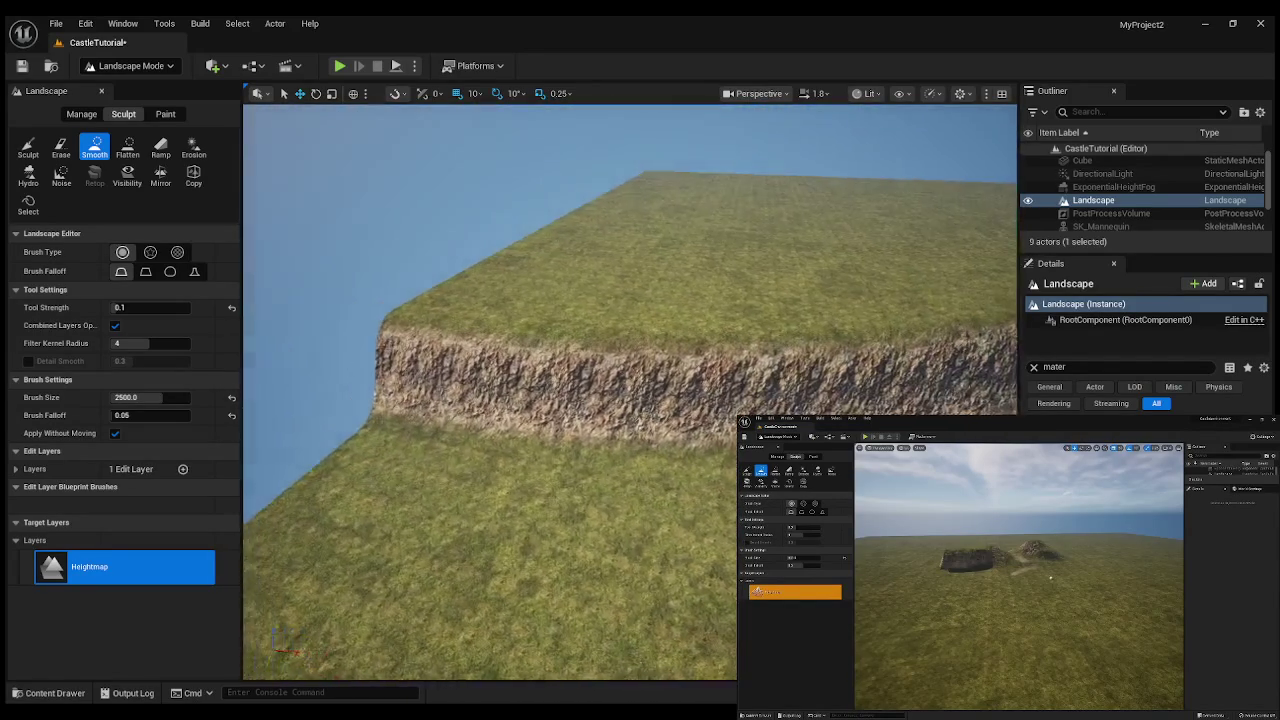
click(161, 146)
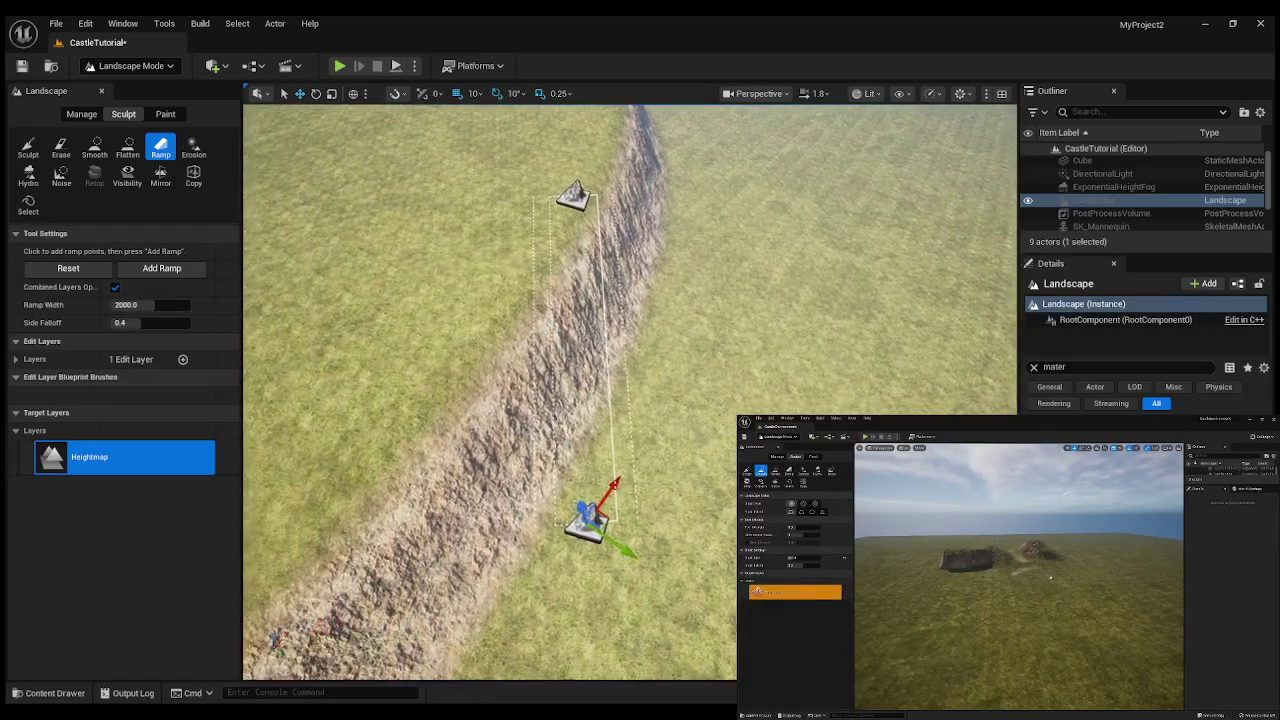
- Move the ramp start along the cliff, apply the ramp, and smooth the terrain along the cut
drag(585, 195, 523, 207)
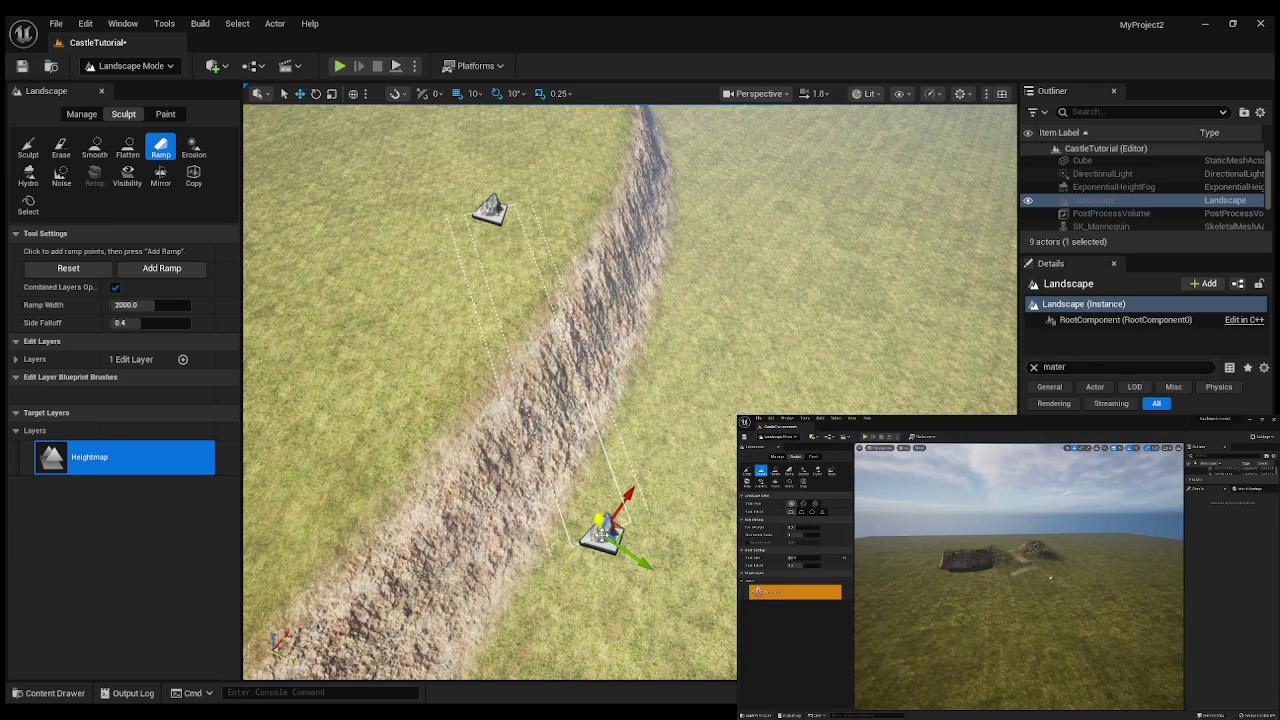
key(Return)
drag(630, 390, 400, 350)
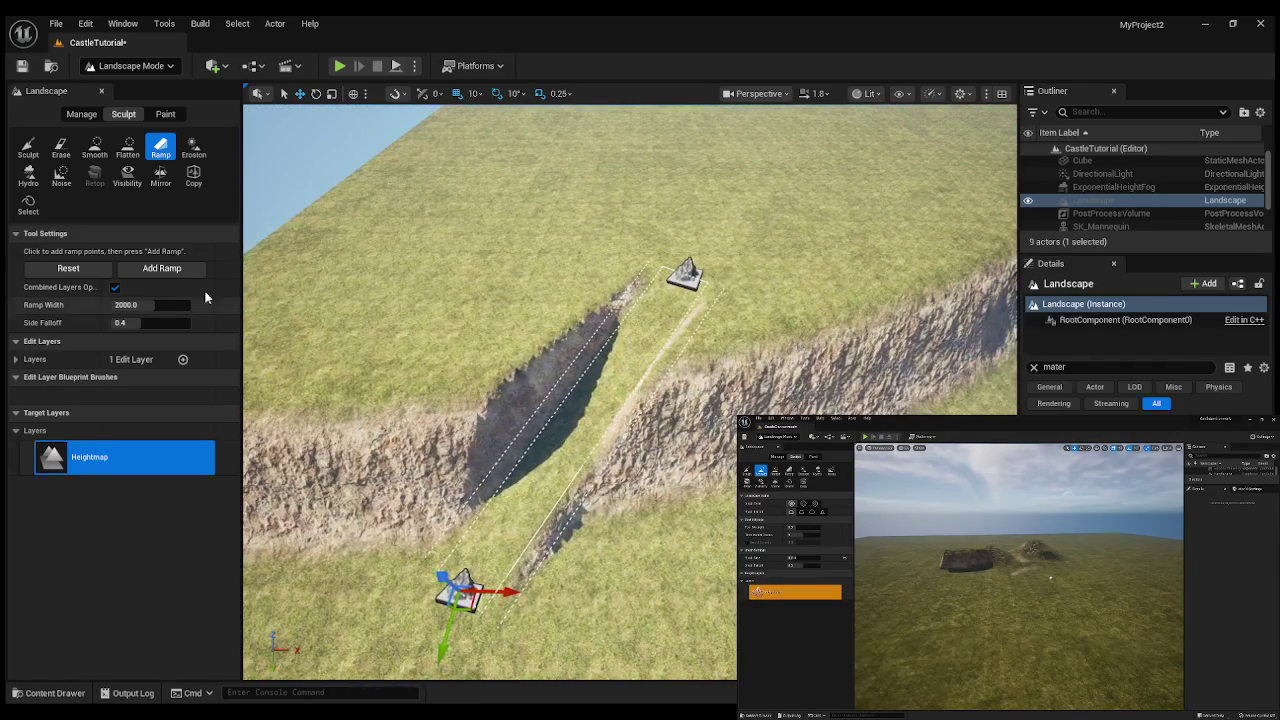
click(94, 148)
mouse_move(486, 451)
mouse_down()
mouse_move(645, 345)
mouse_move(505, 430)
mouse_move(615, 385)
mouse_move(481, 417)
mouse_move(566, 390)
mouse_move(553, 442)
mouse_move(690, 365)
mouse_move(937, 289)
mouse_move(603, 377)
mouse_move(406, 477)
mouse_up()
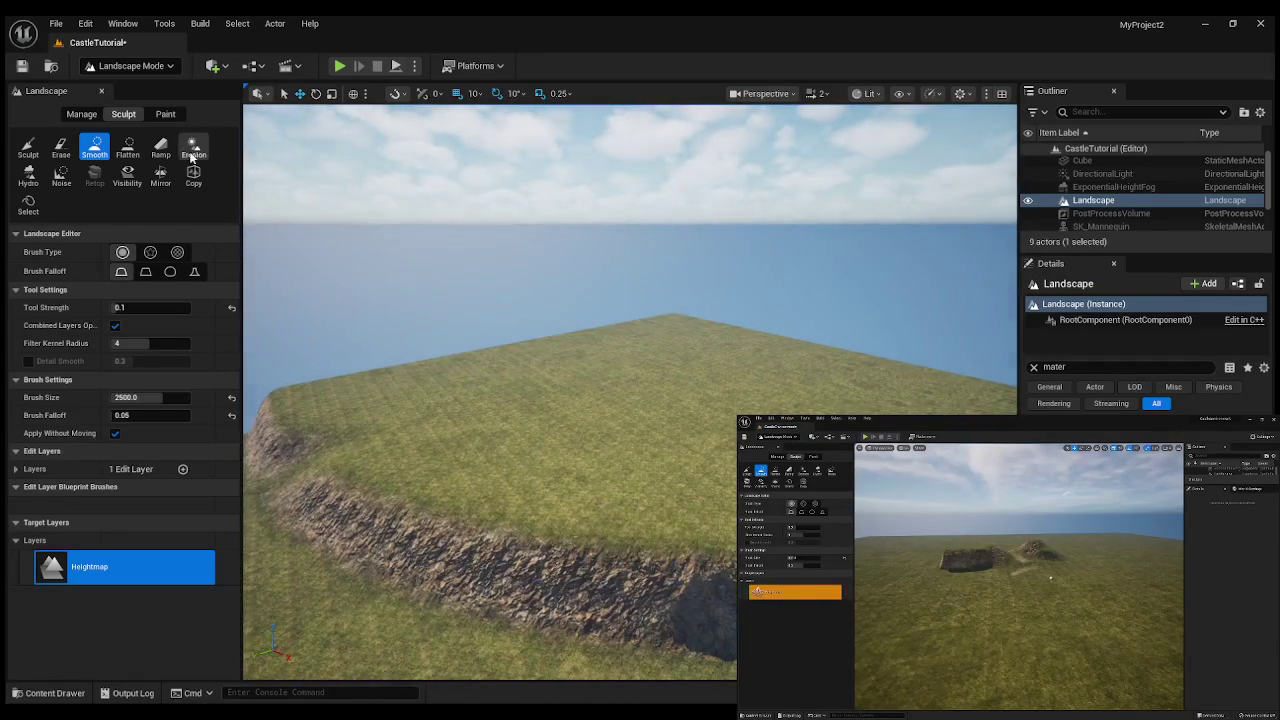
- Paint Erosion strokes across the cliff face to gouge and roughen the rock
click(193, 150)
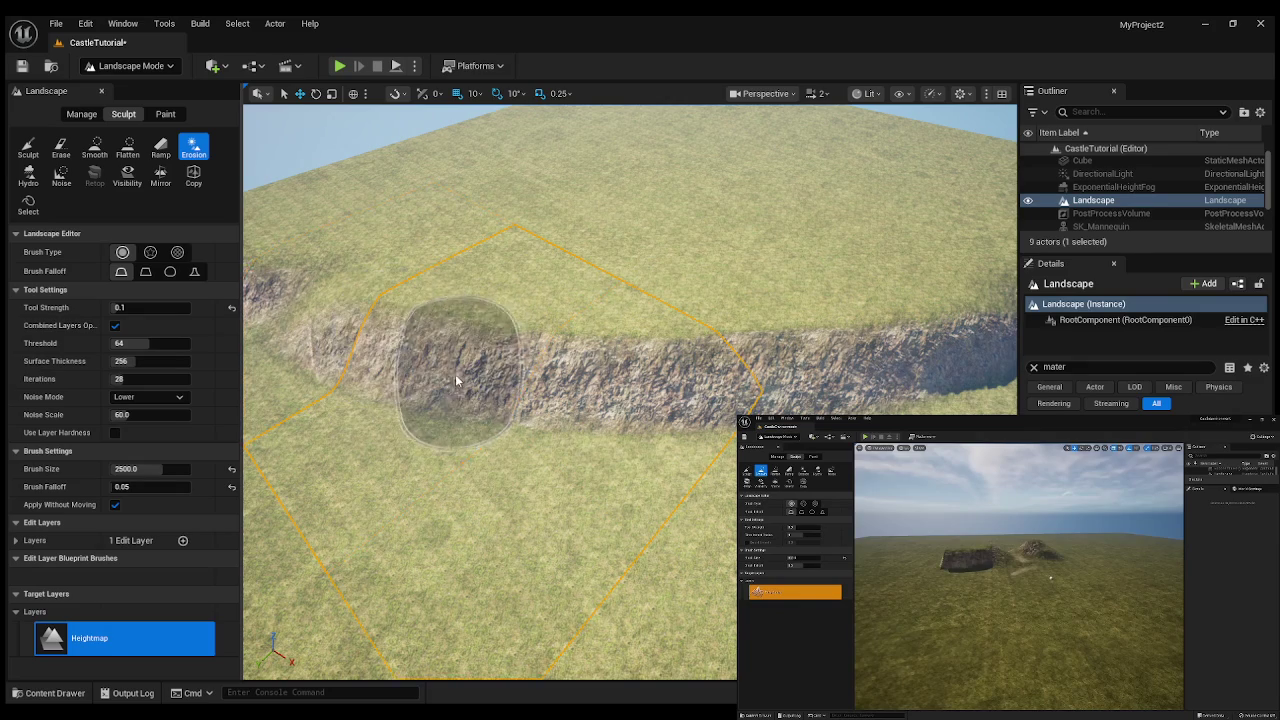
scroll(450, 379, down, 3)
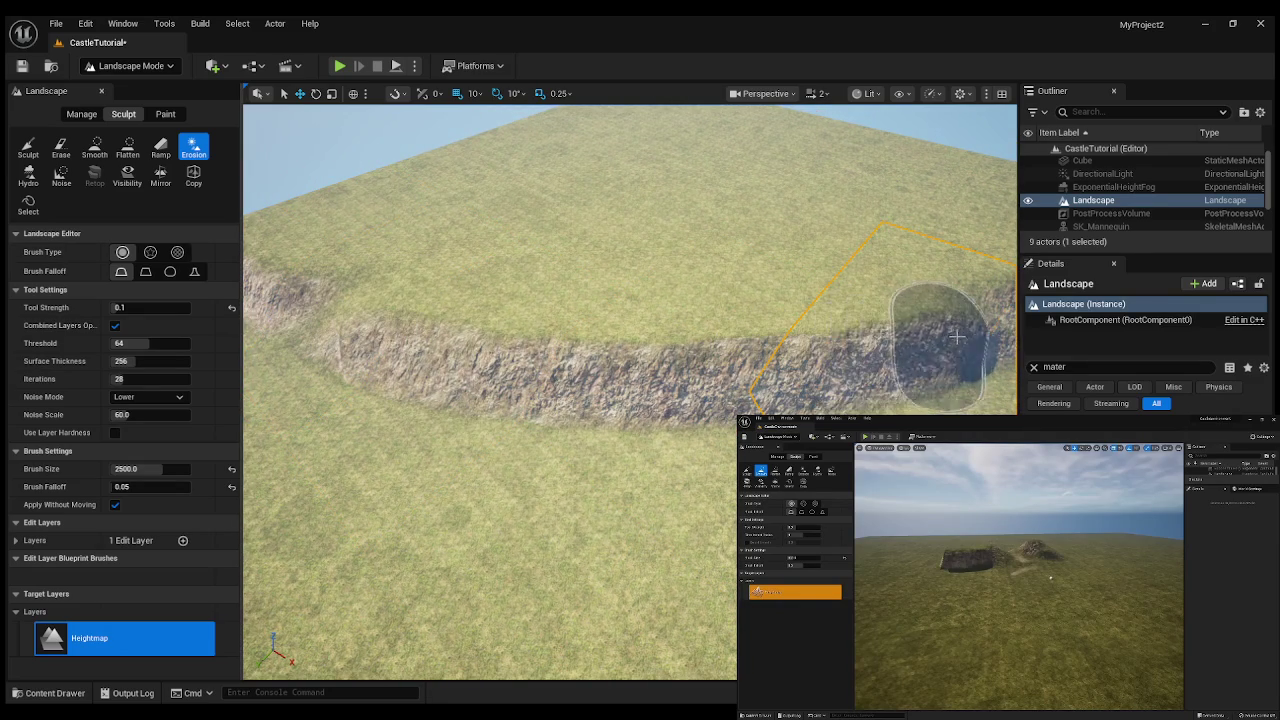
mouse_move(943, 329)
mouse_down()
mouse_move(600, 300)
mouse_move(265, 242)
mouse_up()
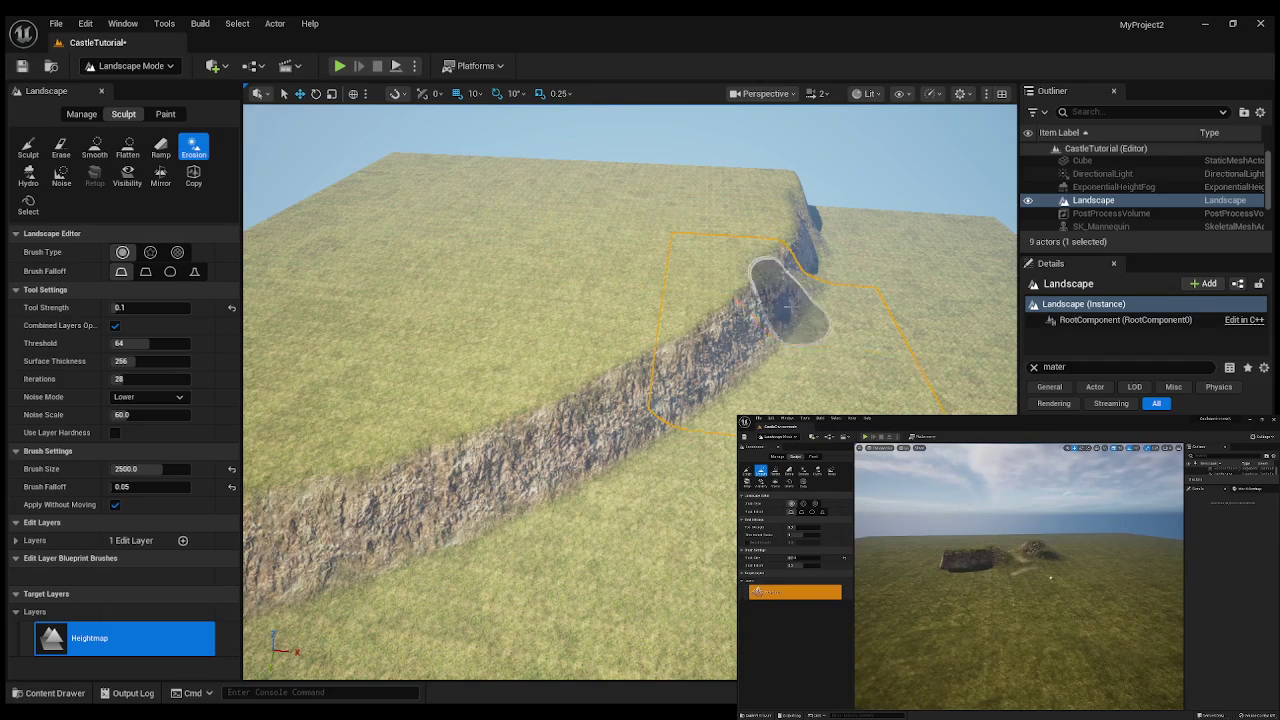
mouse_move(924, 242)
mouse_down()
mouse_move(865, 230)
mouse_move(850, 170)
mouse_move(916, 284)
mouse_move(920, 346)
mouse_move(935, 343)
mouse_move(920, 347)
mouse_up()
click(916, 284)
mouse_move(441, 369)
mouse_down()
mouse_move(470, 400)
mouse_move(420, 390)
mouse_up()
mouse_move(455, 348)
mouse_down()
mouse_move(455, 305)
mouse_move(470, 345)
mouse_up()
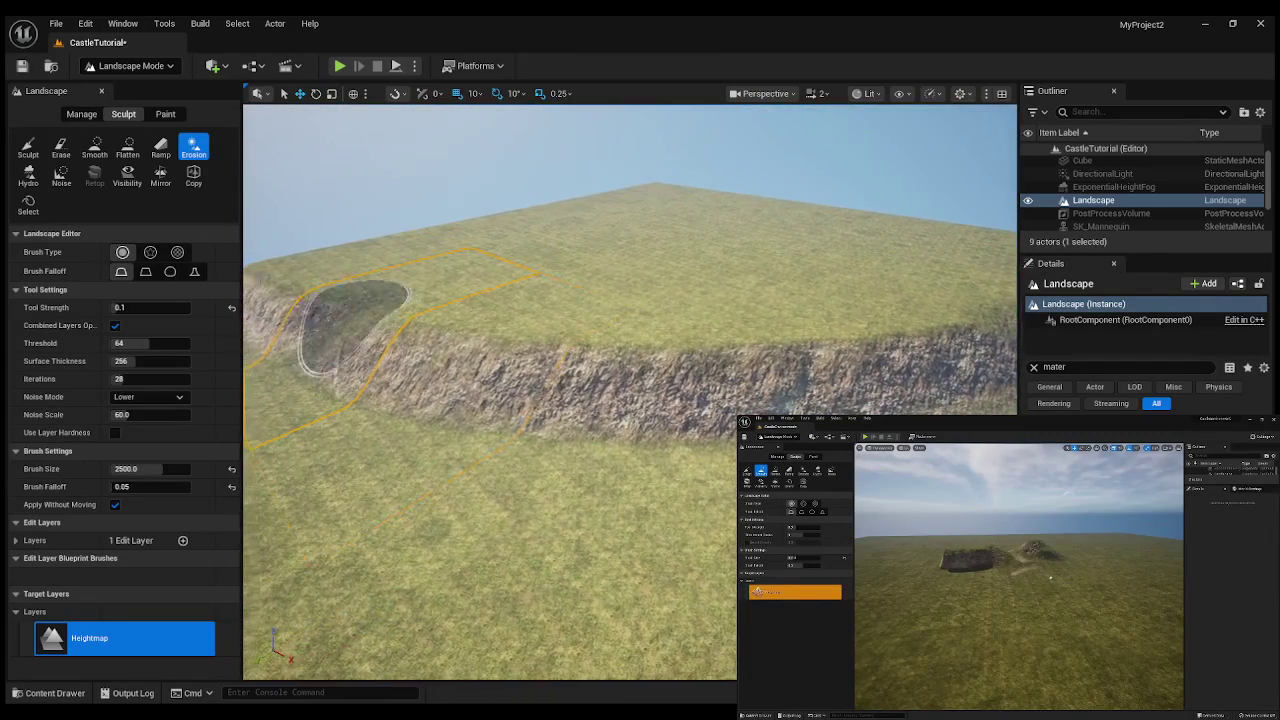
click(128, 147)
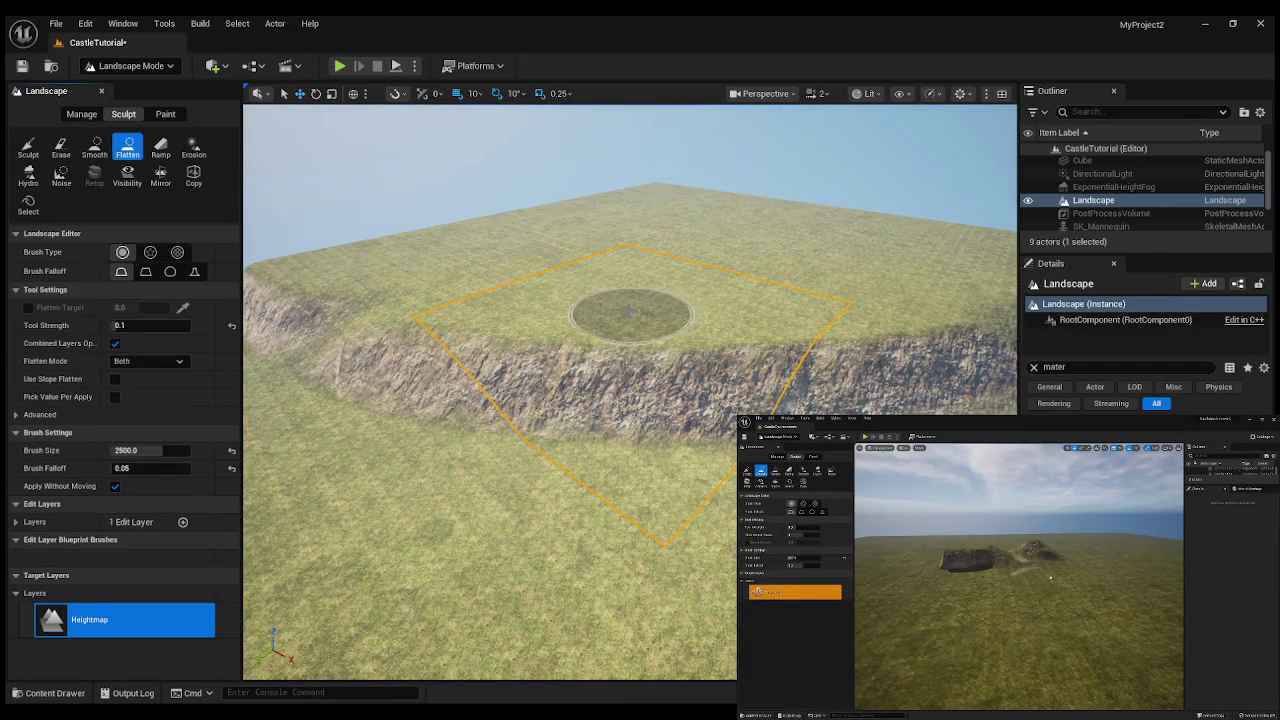
- Flatten an area of the plateau top, then roughen the adjacent cliff edge with Erosion
mouse_move(596, 312)
mouse_down()
mouse_move(615, 345)
mouse_move(620, 318)
mouse_move(656, 347)
mouse_move(690, 349)
mouse_move(736, 320)
mouse_move(685, 378)
mouse_move(681, 350)
mouse_move(669, 366)
mouse_move(681, 378)
mouse_move(668, 362)
mouse_move(770, 329)
mouse_up()
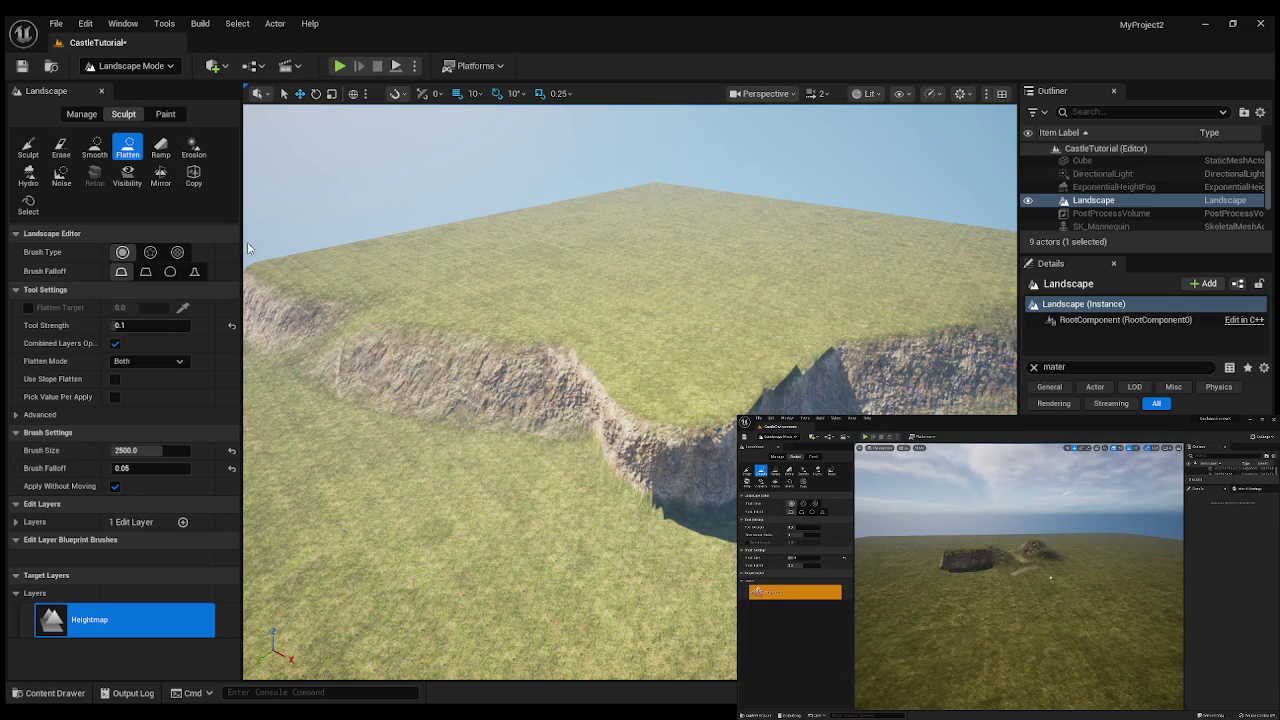
click(193, 153)
mouse_move(646, 366)
mouse_down()
mouse_move(557, 371)
mouse_move(680, 385)
mouse_move(866, 340)
mouse_move(760, 360)
mouse_move(748, 400)
mouse_move(705, 417)
mouse_up()
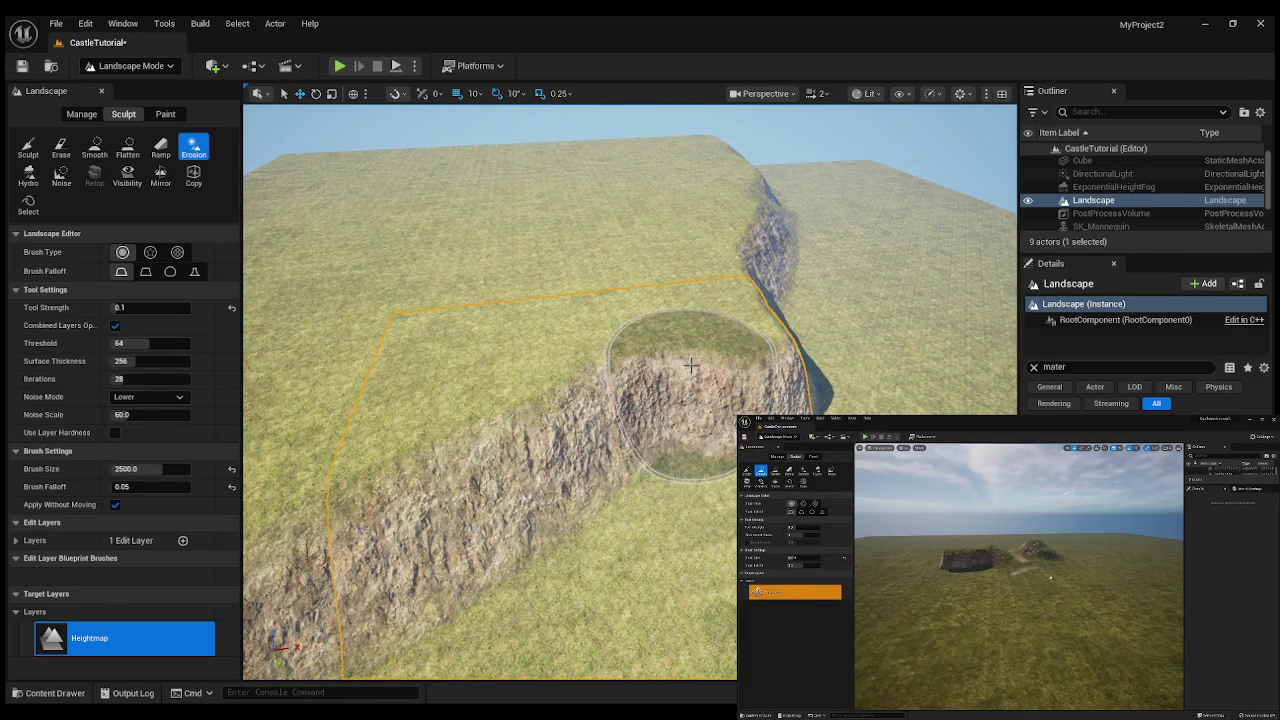
- Undo the last erosion stroke and weather the cliff corner into a ledge with Hydro erosion
key(ctrl+z)
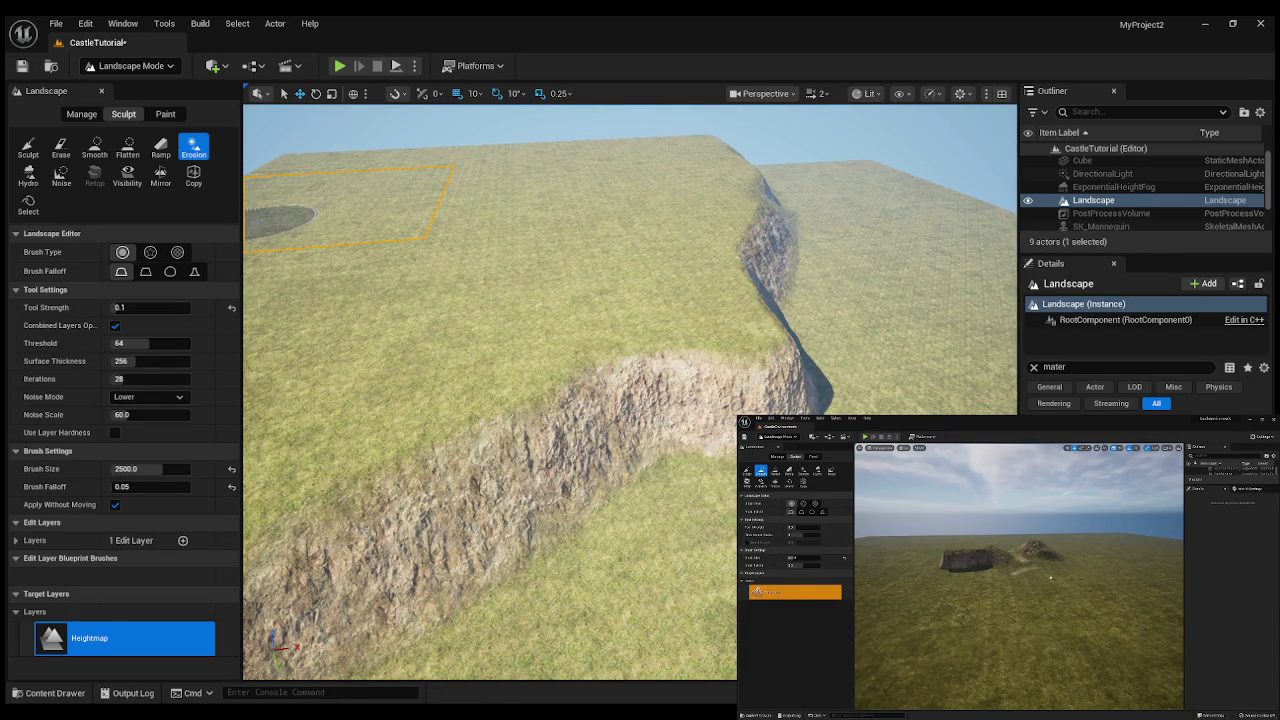
click(28, 176)
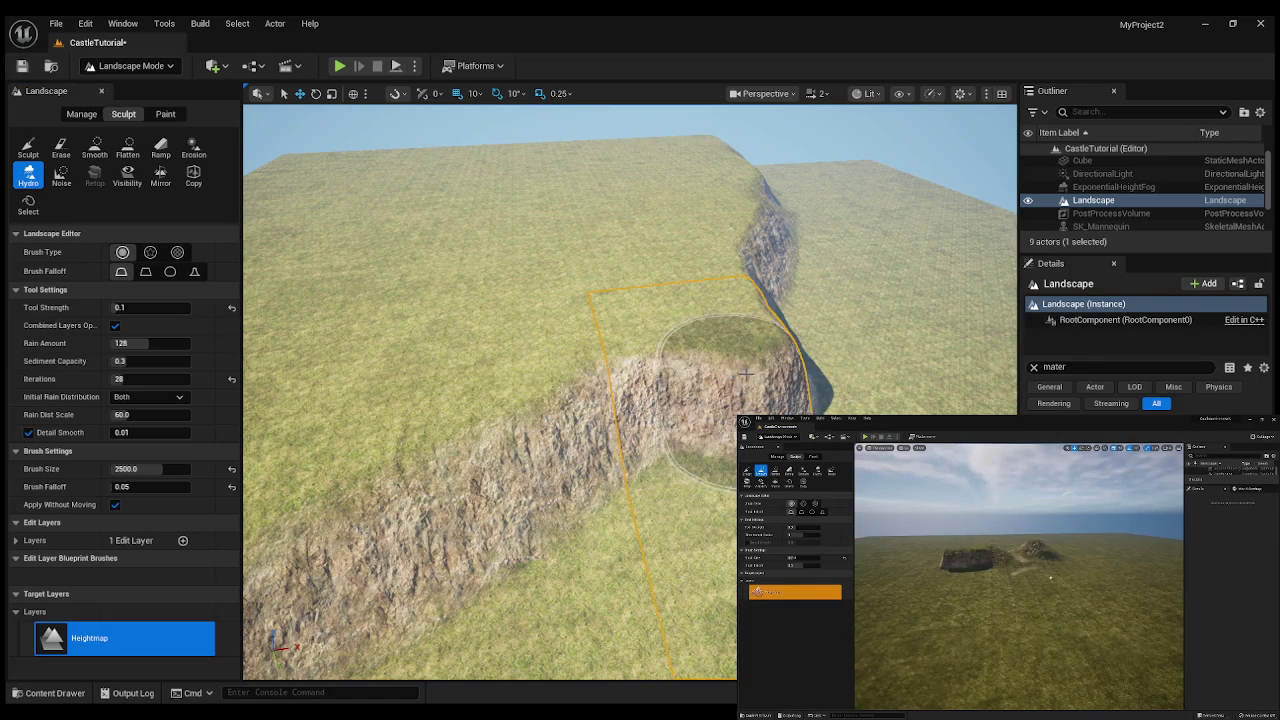
drag(750, 370, 728, 345)
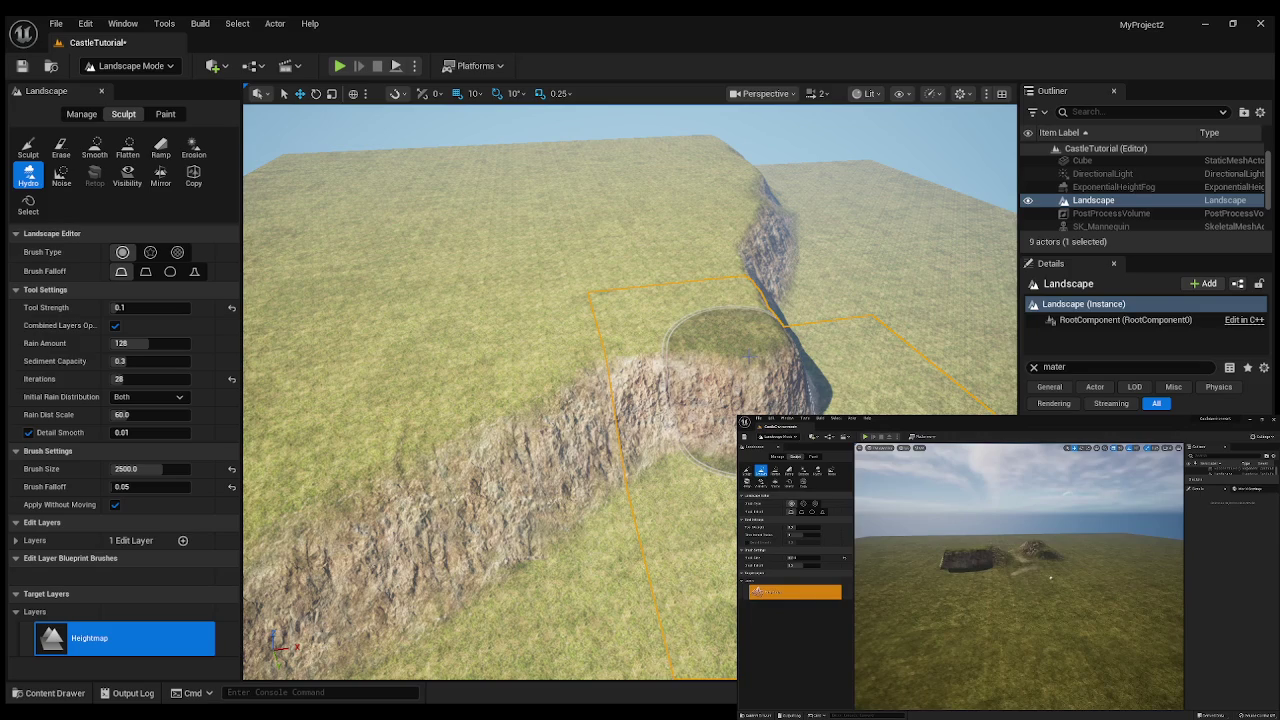
drag(749, 353, 748, 362)
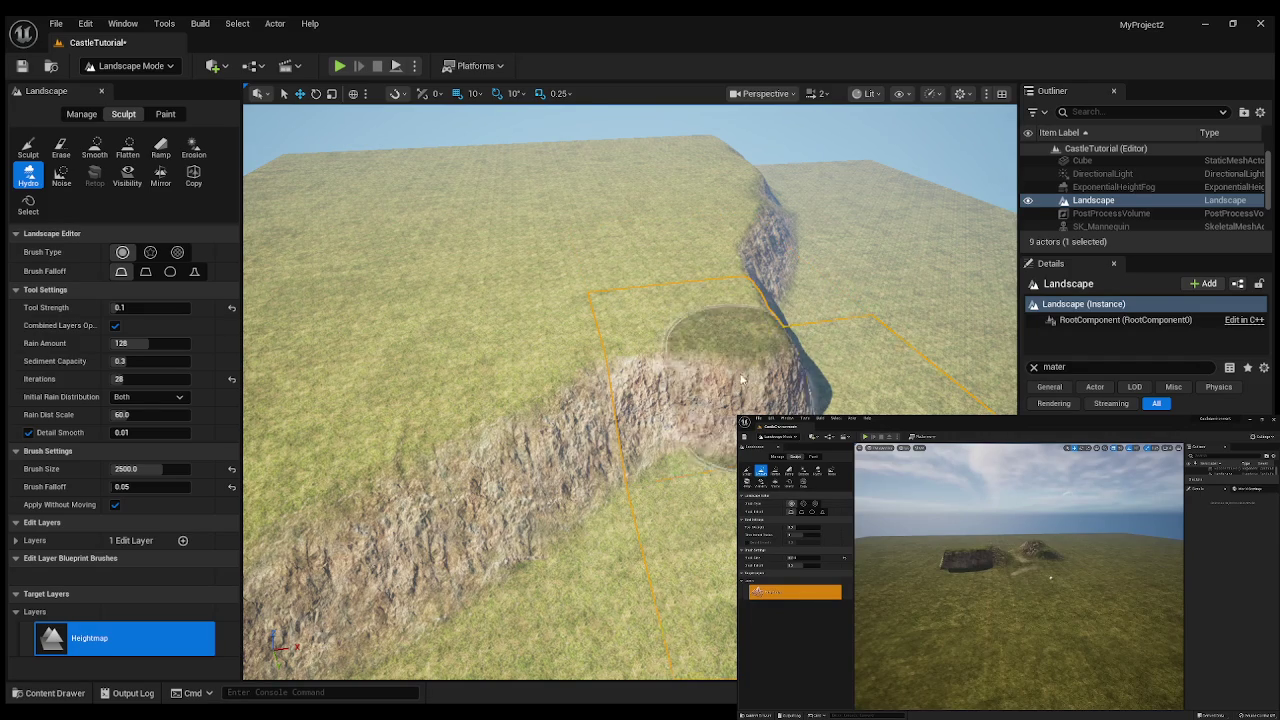
click(61, 176)
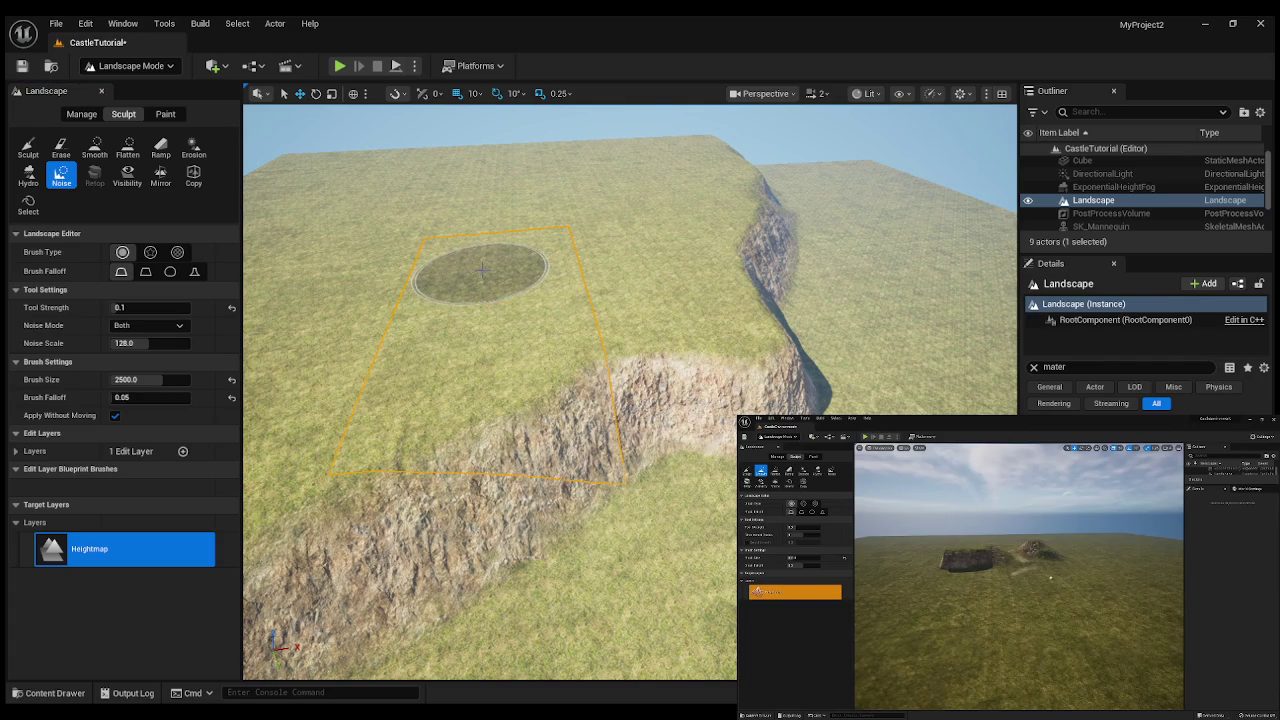
- Set the Noise brush Tool Strength to 0.5 and Brush Size to 4000
scroll(428, 297, up, 3)
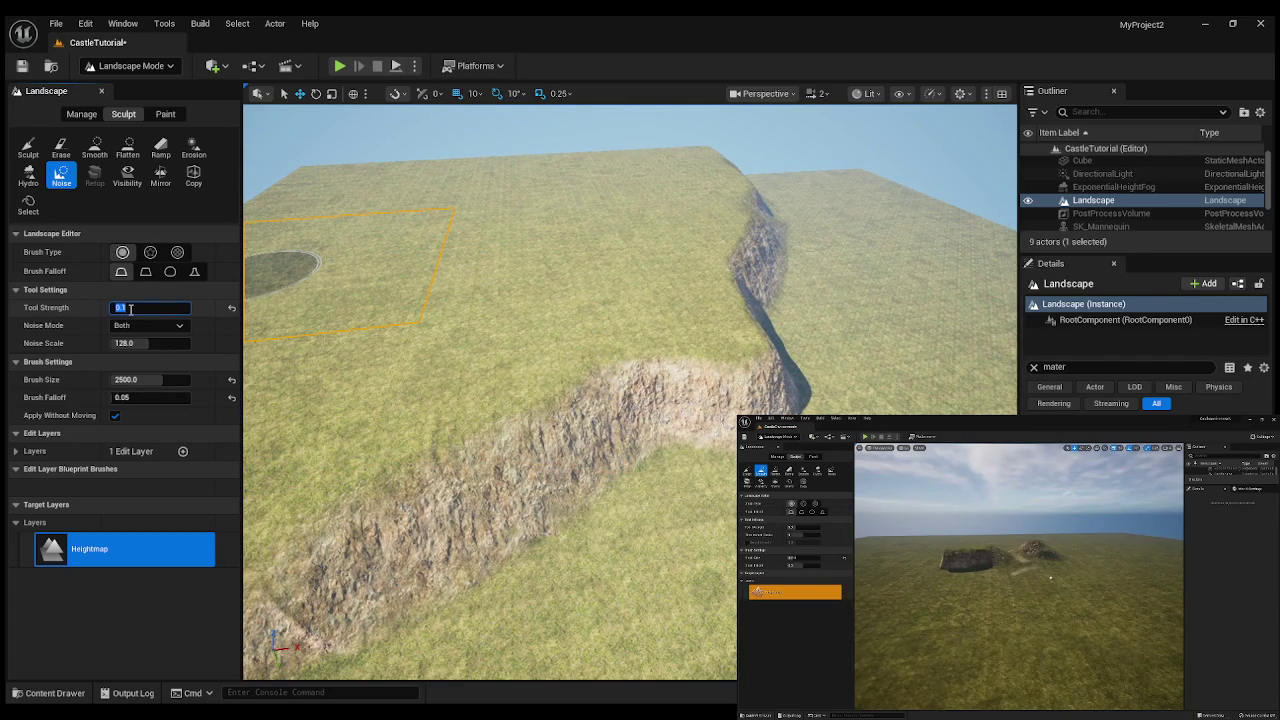
key(BackSpace)
text(5)
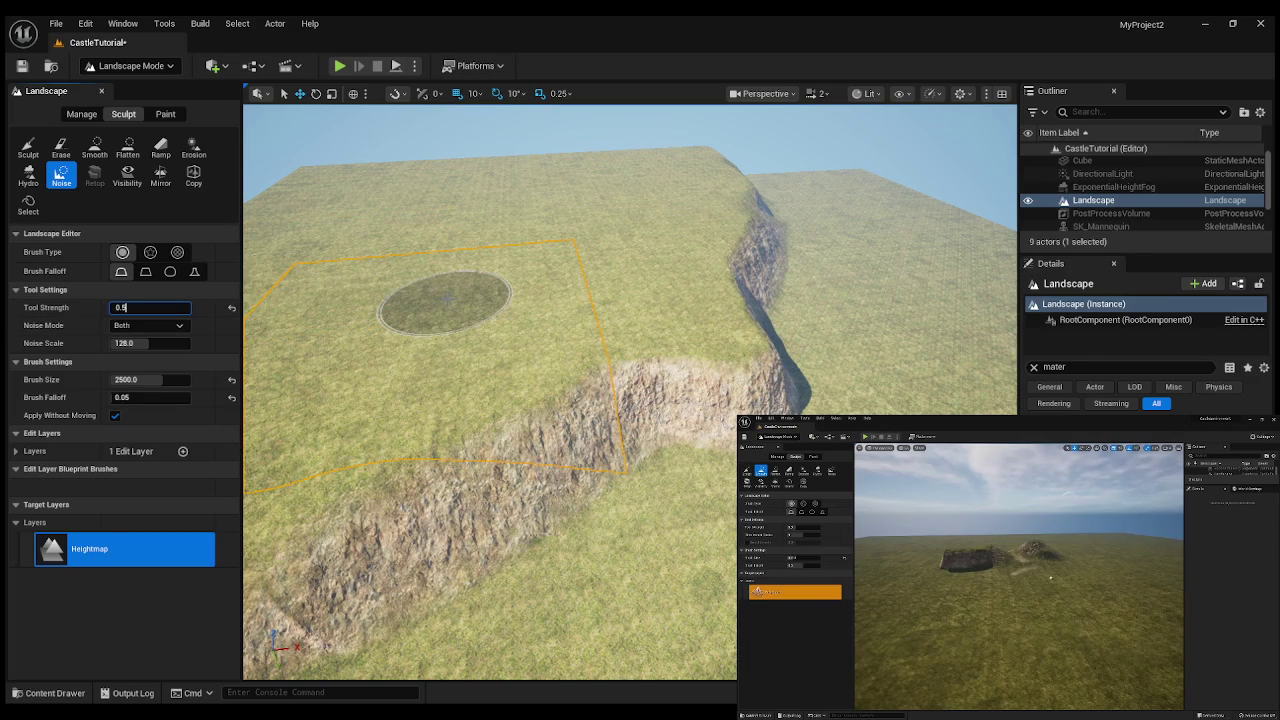
click(443, 300)
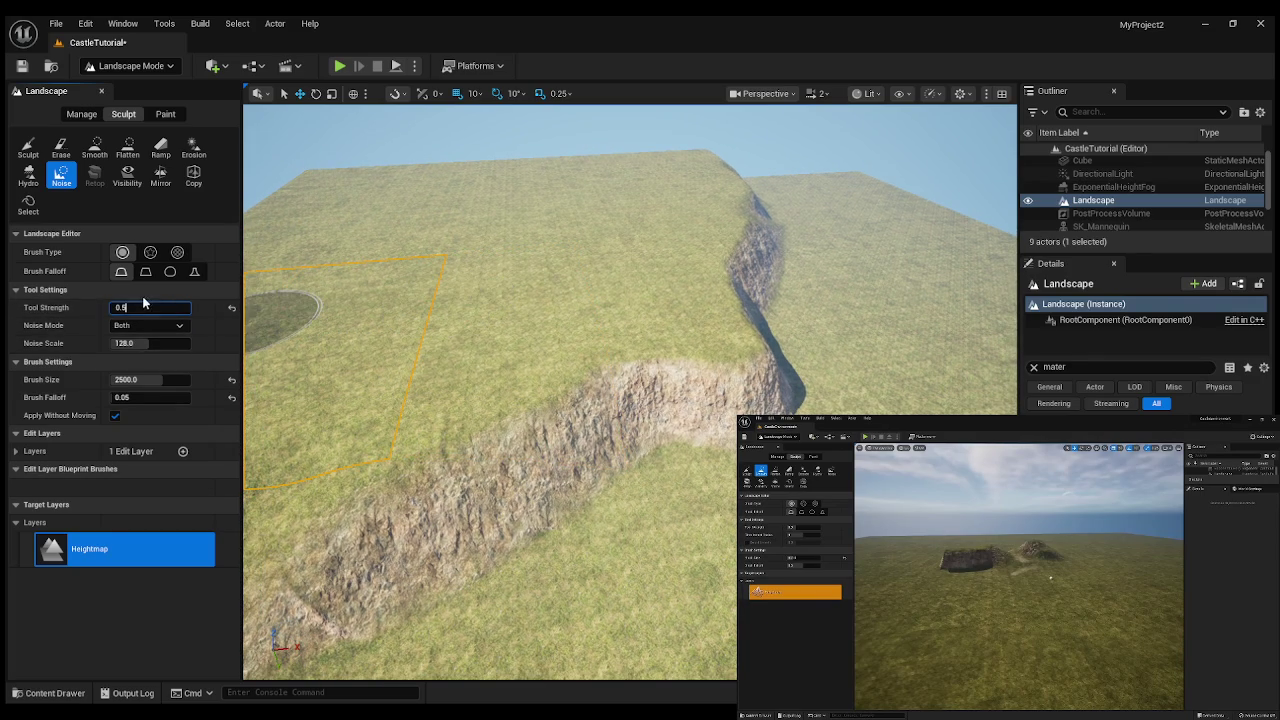
click(128, 381)
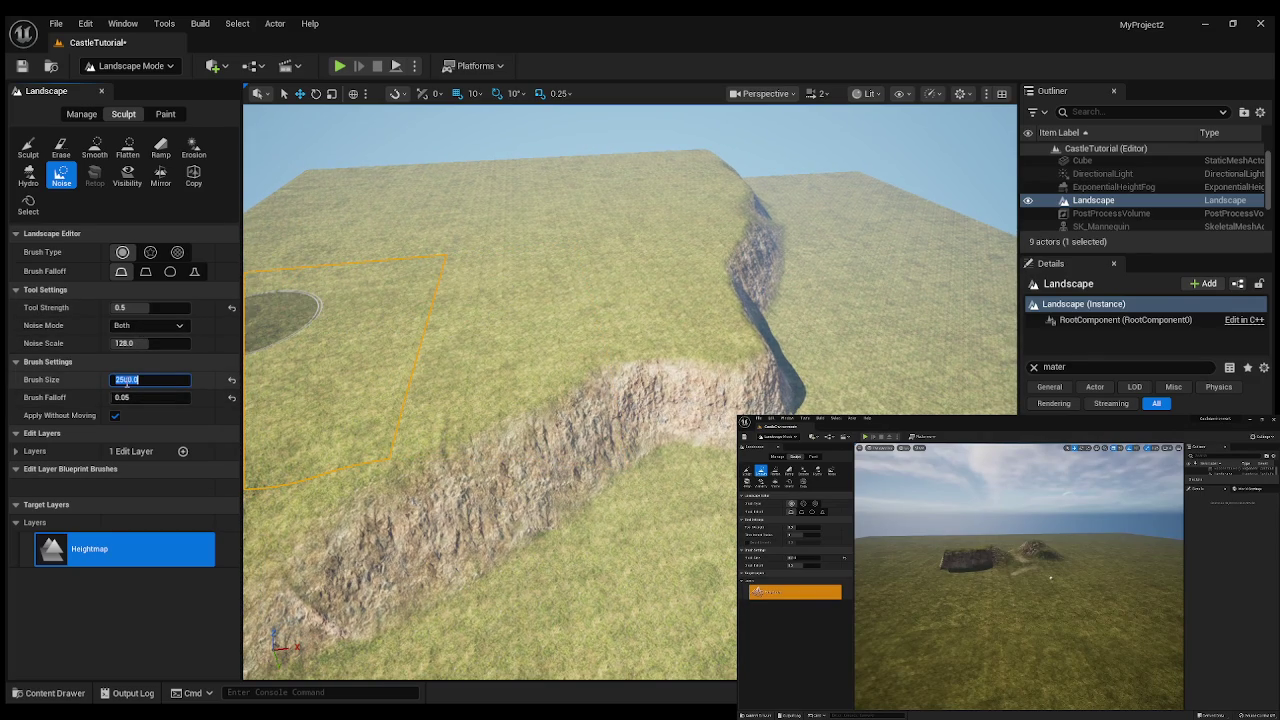
text(40)
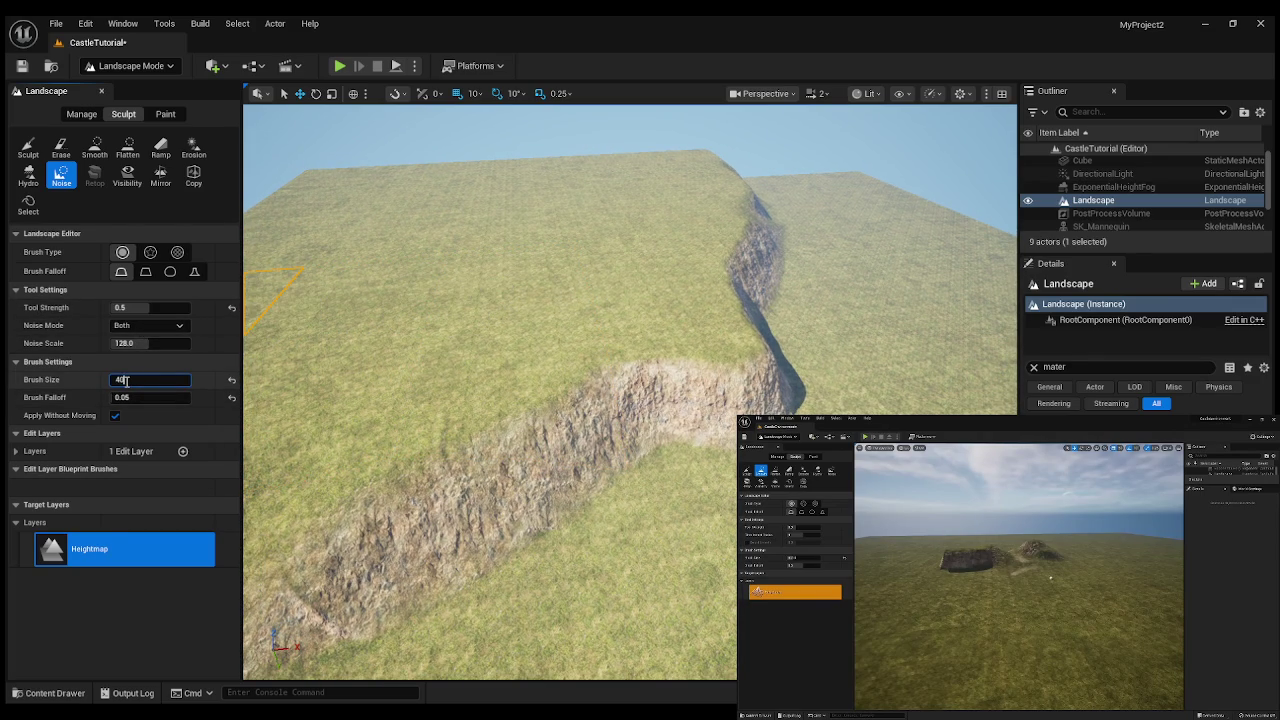
text(0)
- Sculpt a noisy mound on the plateau, undo it, and add lighter noise instead
mouse_move(528, 300)
mouse_down()
mouse_move(543, 286)
mouse_move(495, 290)
mouse_up()
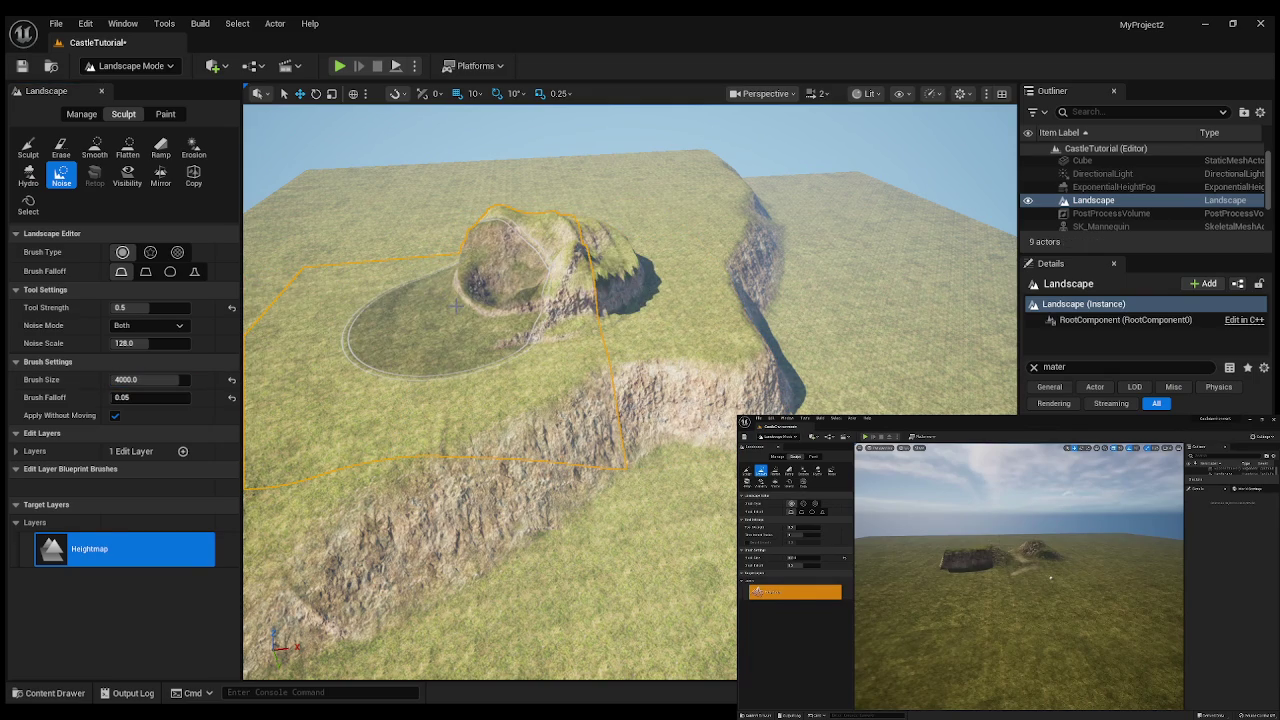
key(ctrl+z)
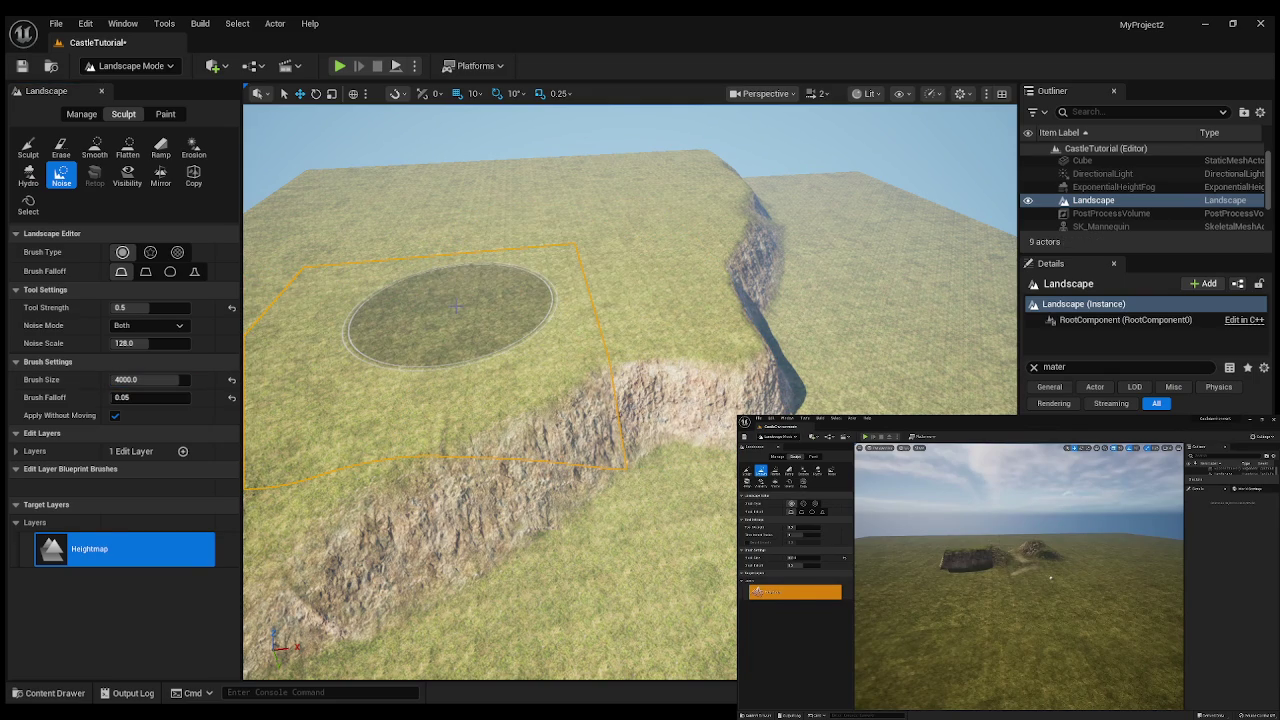
drag(414, 264, 414, 264)
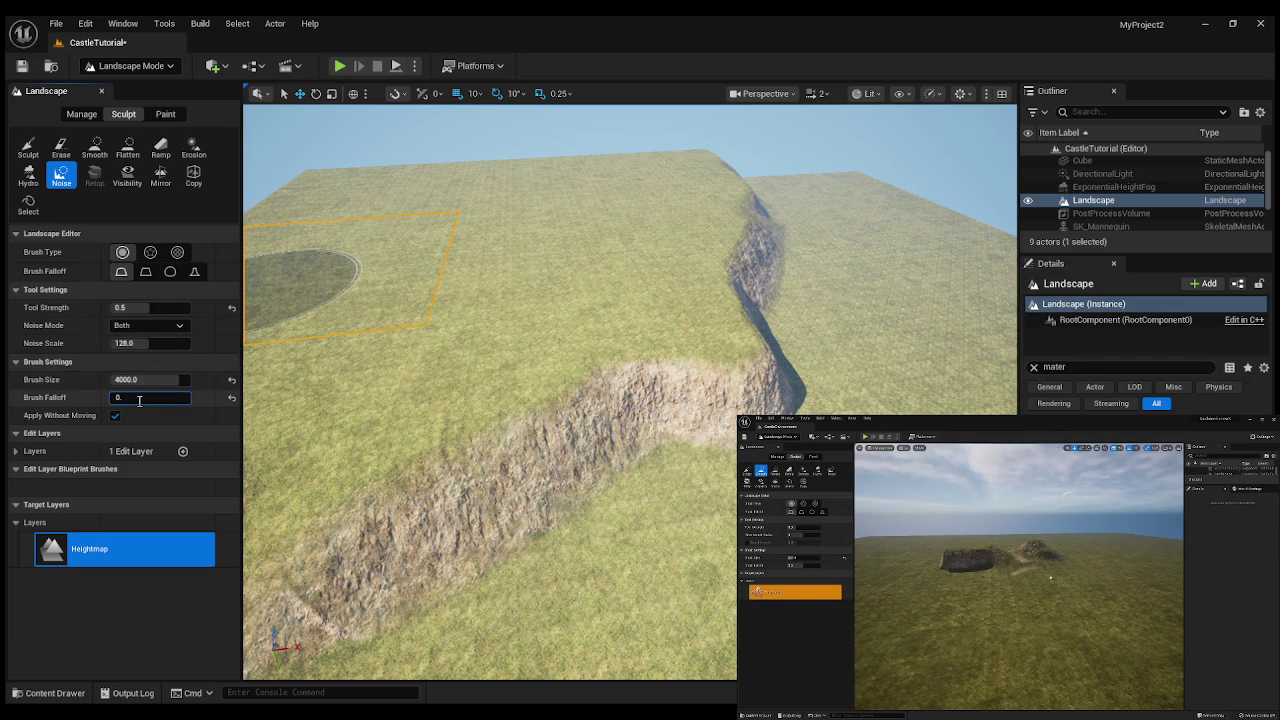
- Set Brush Falloff to 0.5 and raise several noise bumps across the plateau top
text(.5)
key(Return)
drag(483, 245, 486, 246)
drag(363, 205, 363, 206)
drag(625, 200, 625, 200)
drag(480, 195, 480, 196)
drag(608, 292, 608, 292)
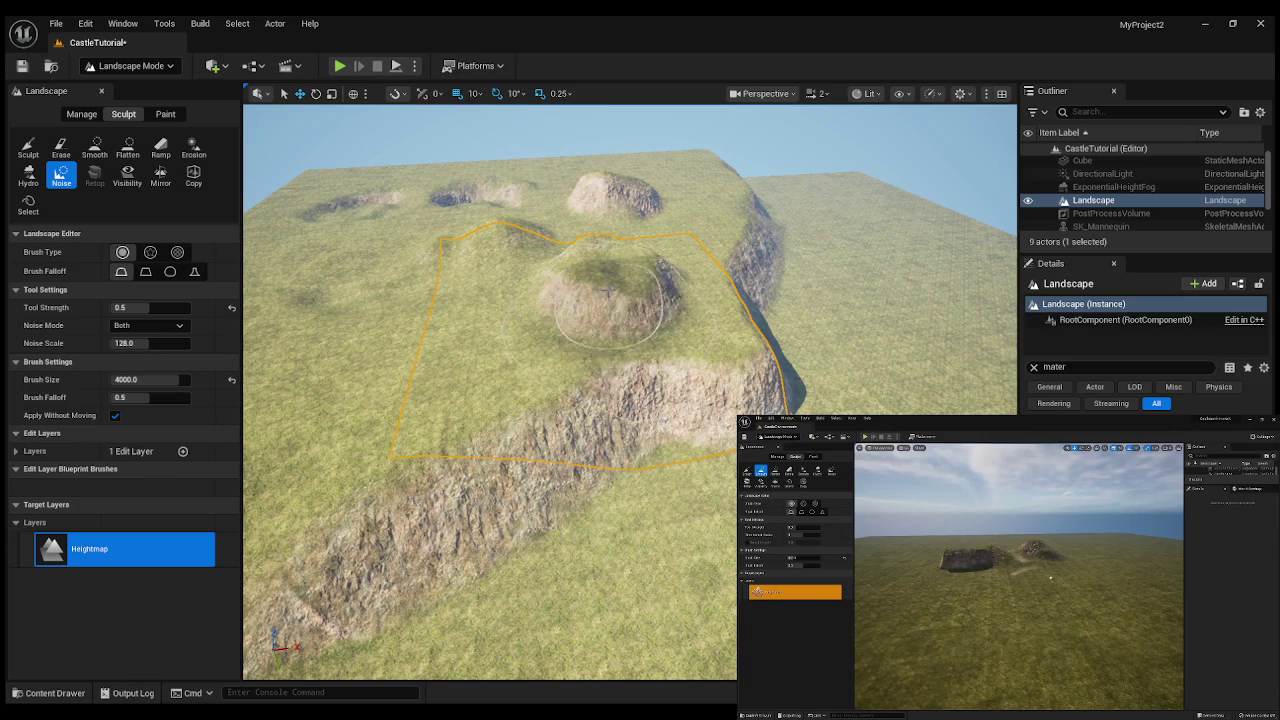
- Undo the noise bumps and mounds just painted on the plateau
key(ctrl+z)
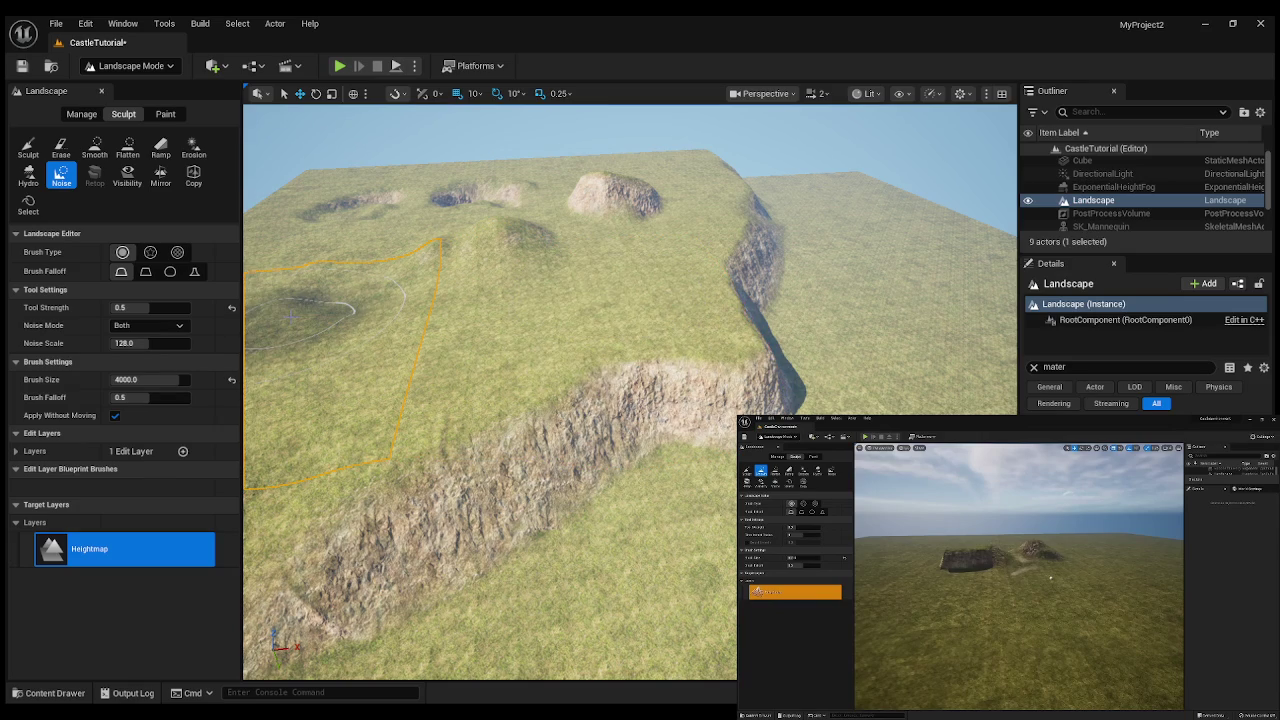
key(ctrl+z)
key(ctrl+z)
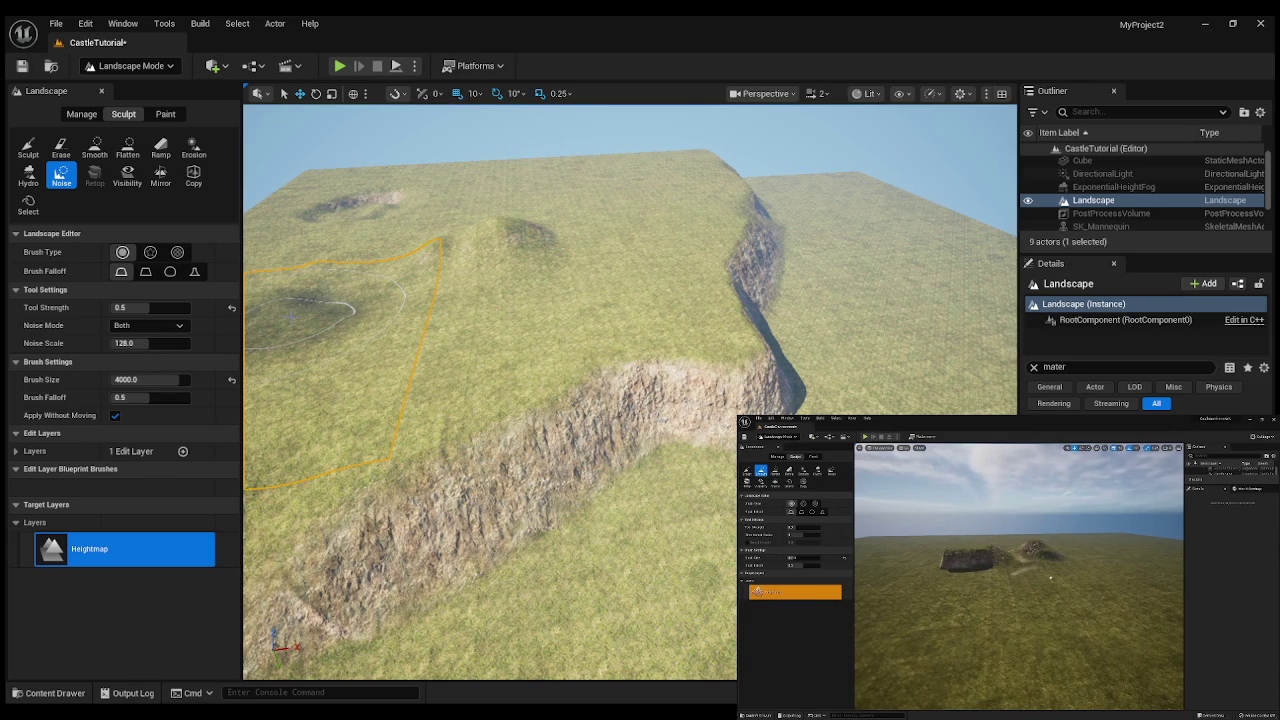
key(ctrl+z)
key(ctrl+z)
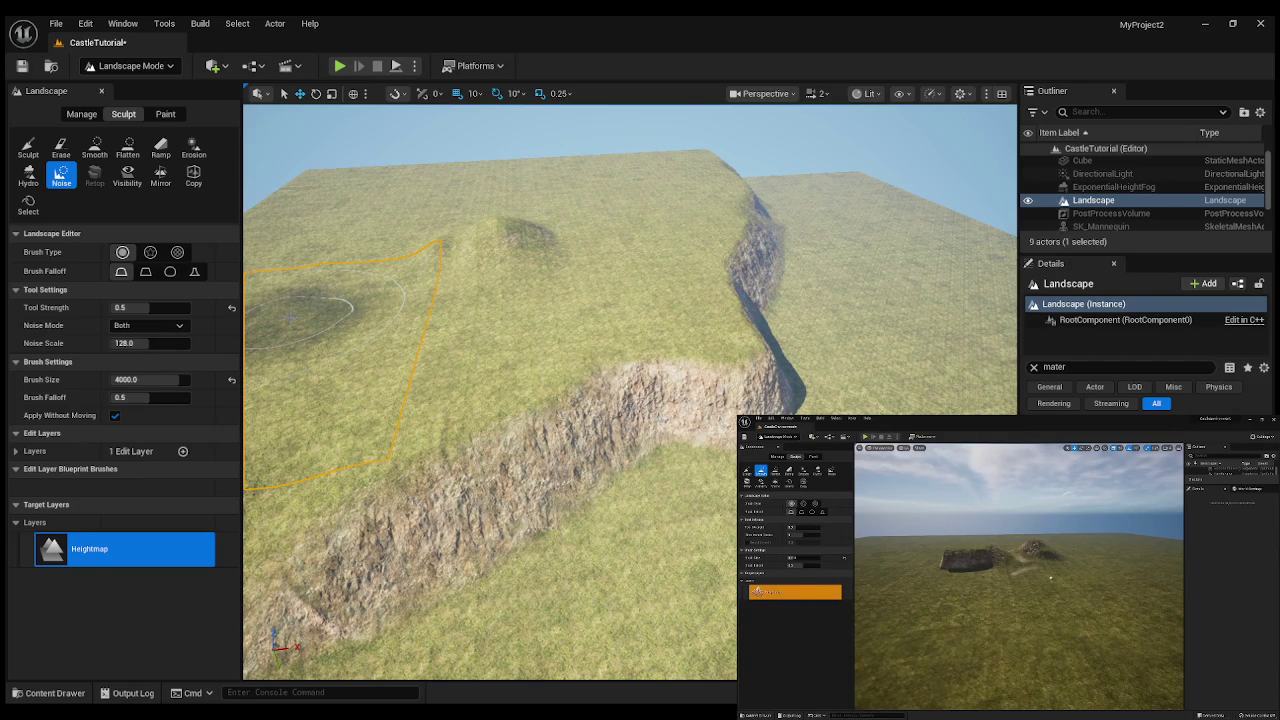
key(ctrl+z)
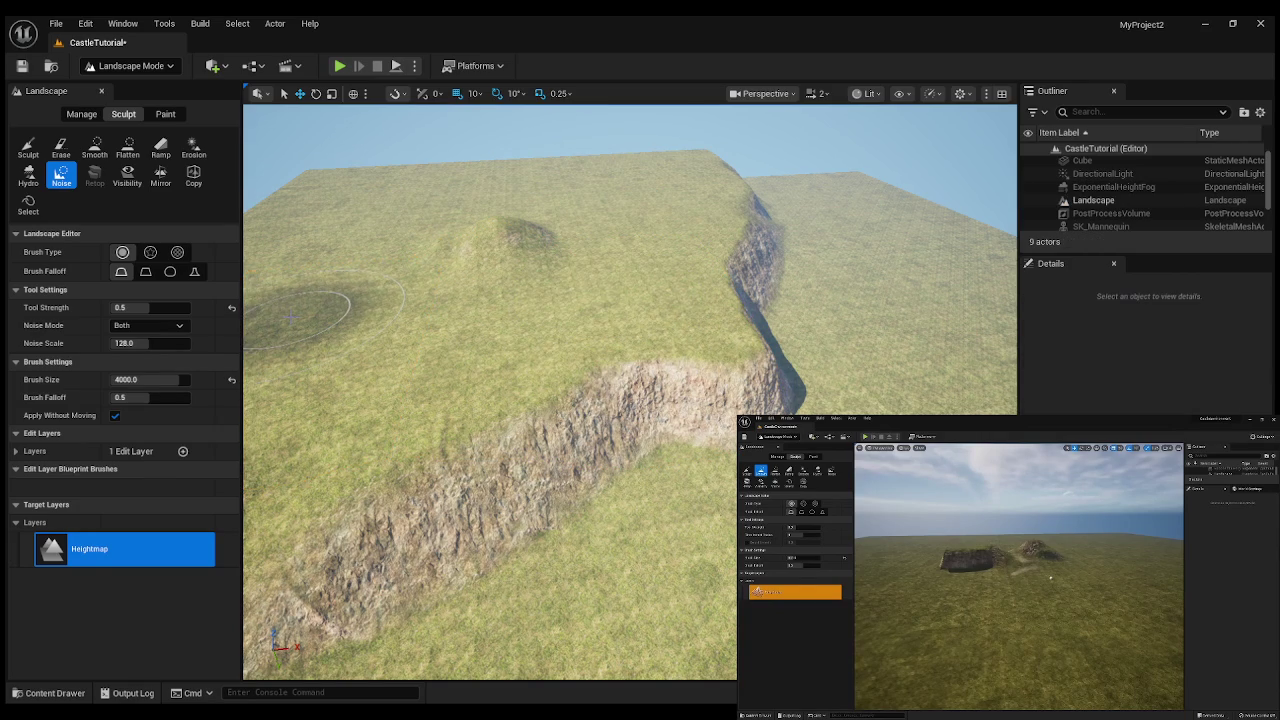
key(ctrl+z)
key(ctrl+z)
key(ctrl+z)
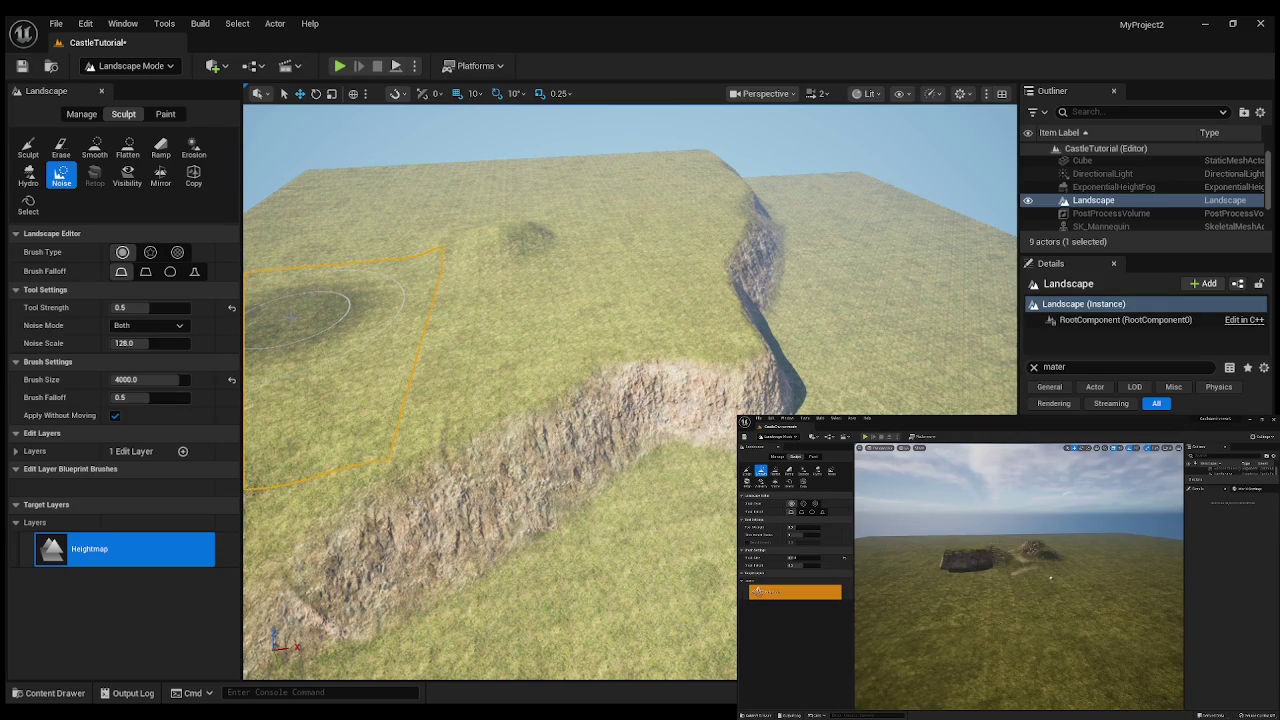
key(ctrl+z)
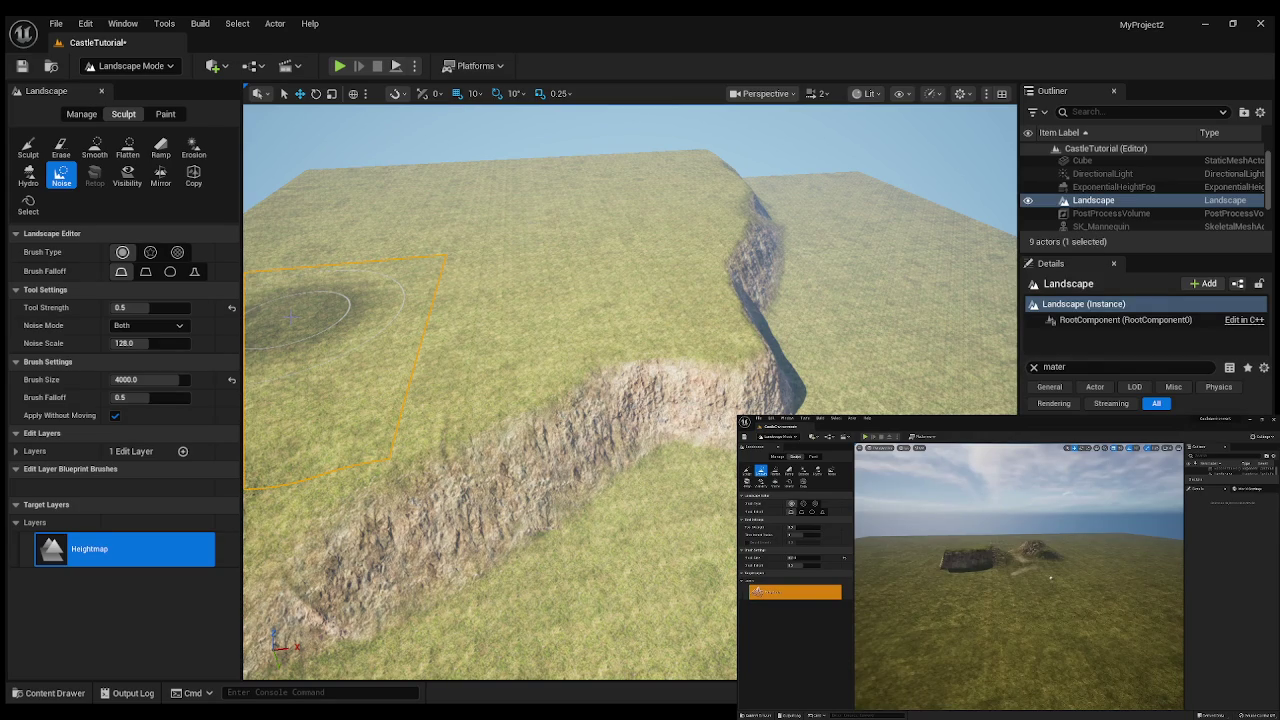
- Keep strength 0.2 and give the Noise brush size 6000 and falloff 1.0
click(146, 273)
key(ctrl+z)
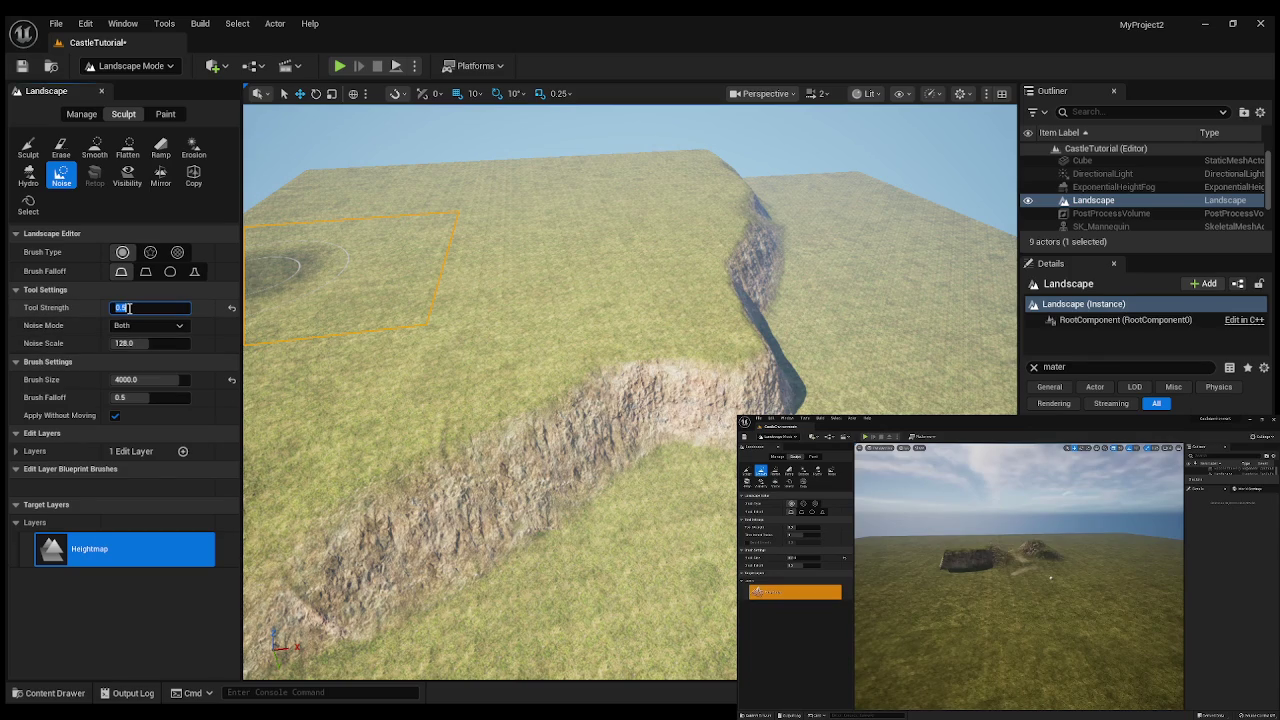
text(0.2)
click(136, 381)
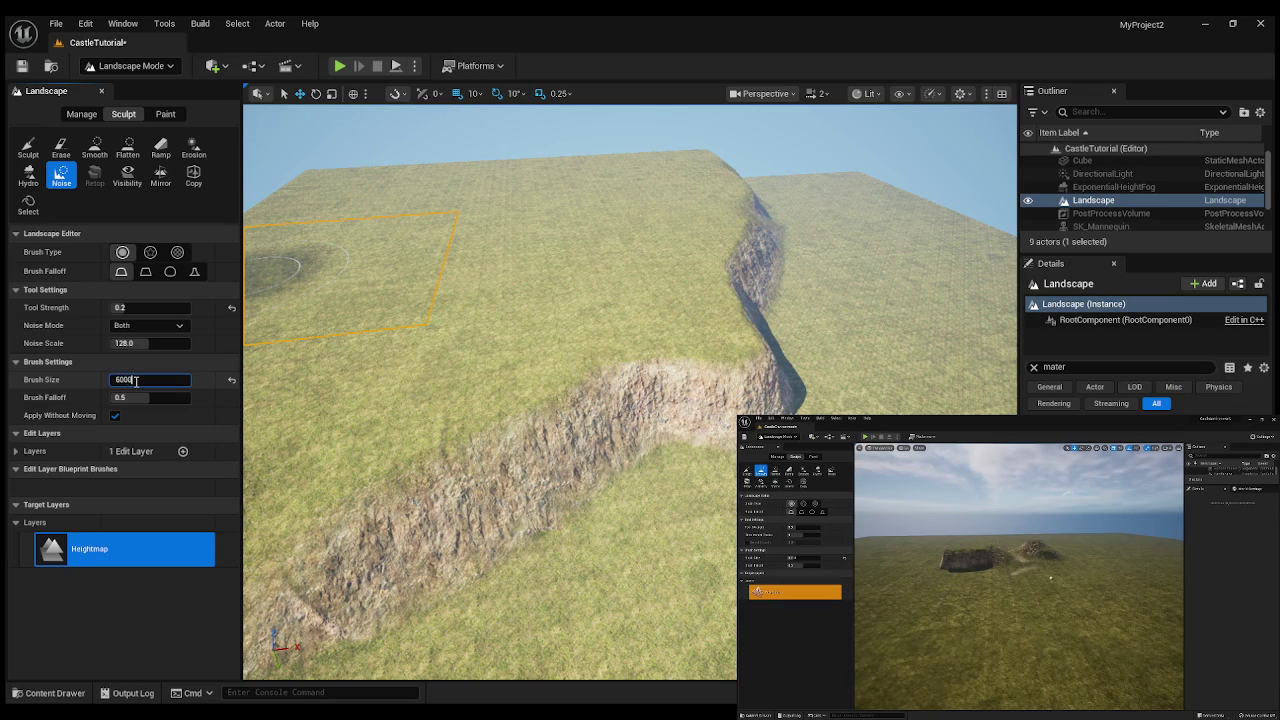
key(Return)
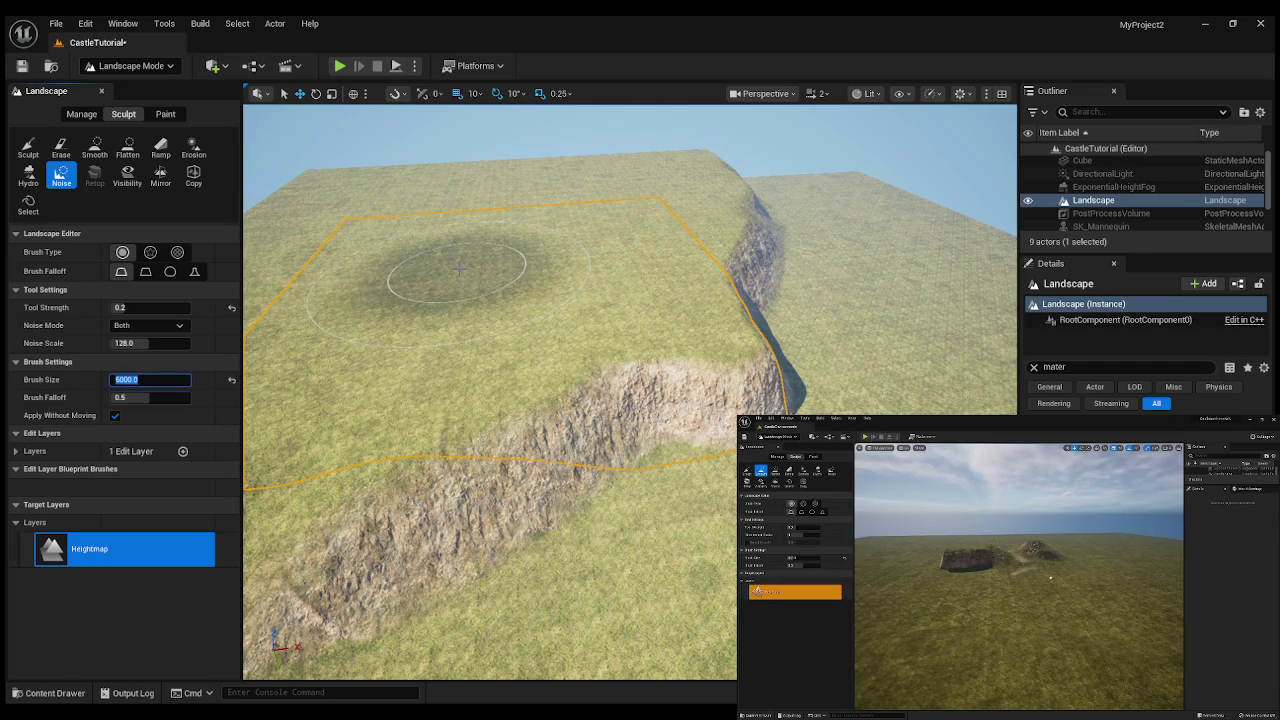
click(147, 399)
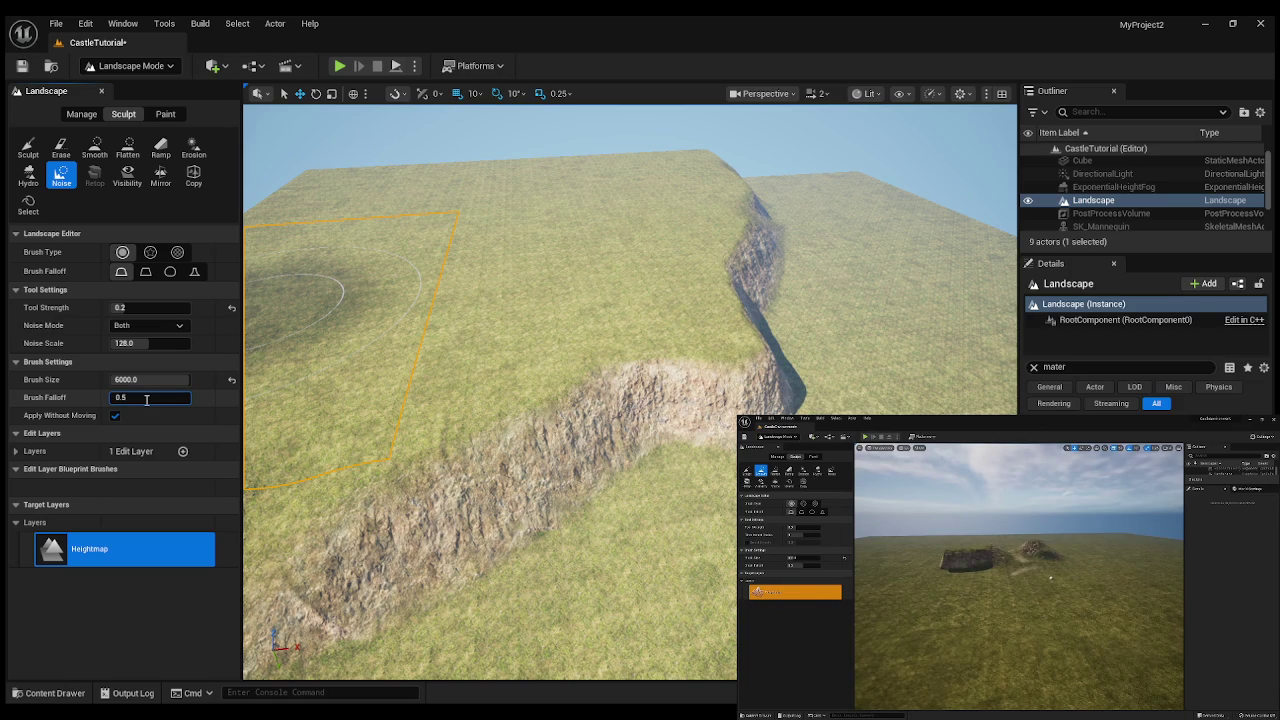
text(1)
key(Return)
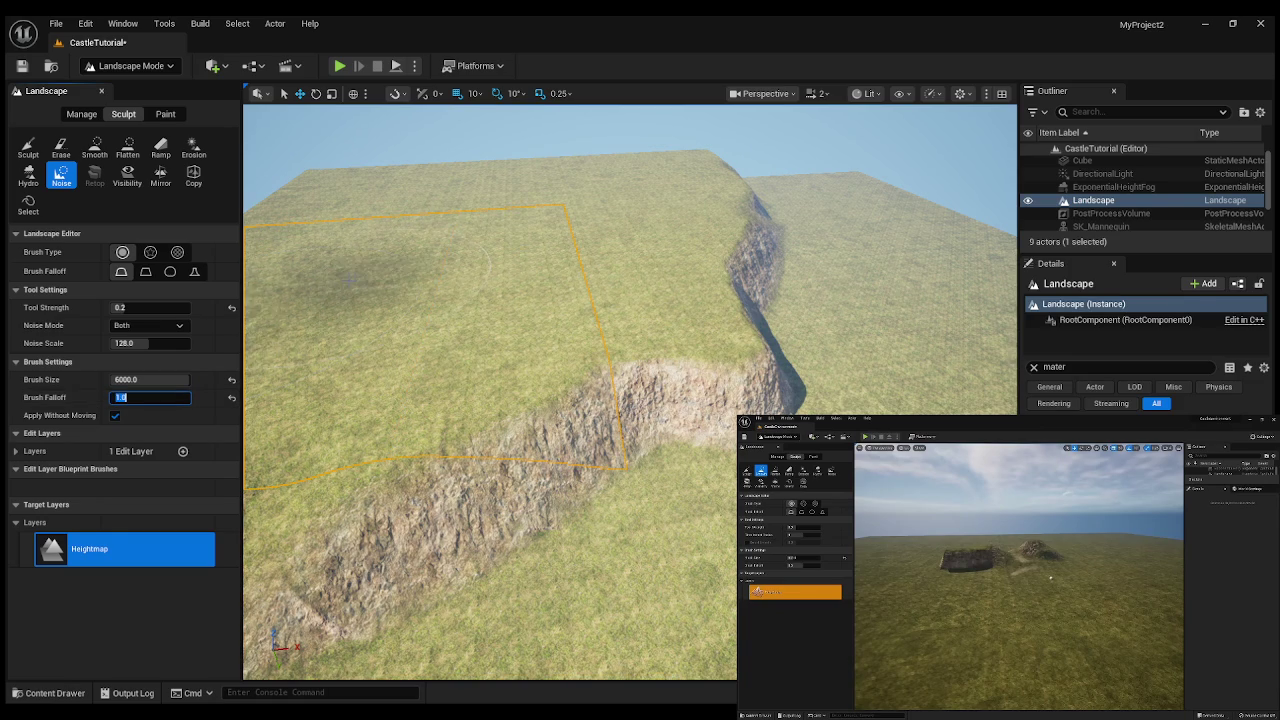
- Add noise across the plateau top and along its edge above the cliff
mouse_move(399, 259)
mouse_down()
mouse_move(615, 220)
mouse_move(548, 195)
mouse_move(420, 210)
mouse_move(350, 200)
mouse_move(330, 182)
mouse_move(340, 215)
mouse_move(622, 168)
mouse_up()
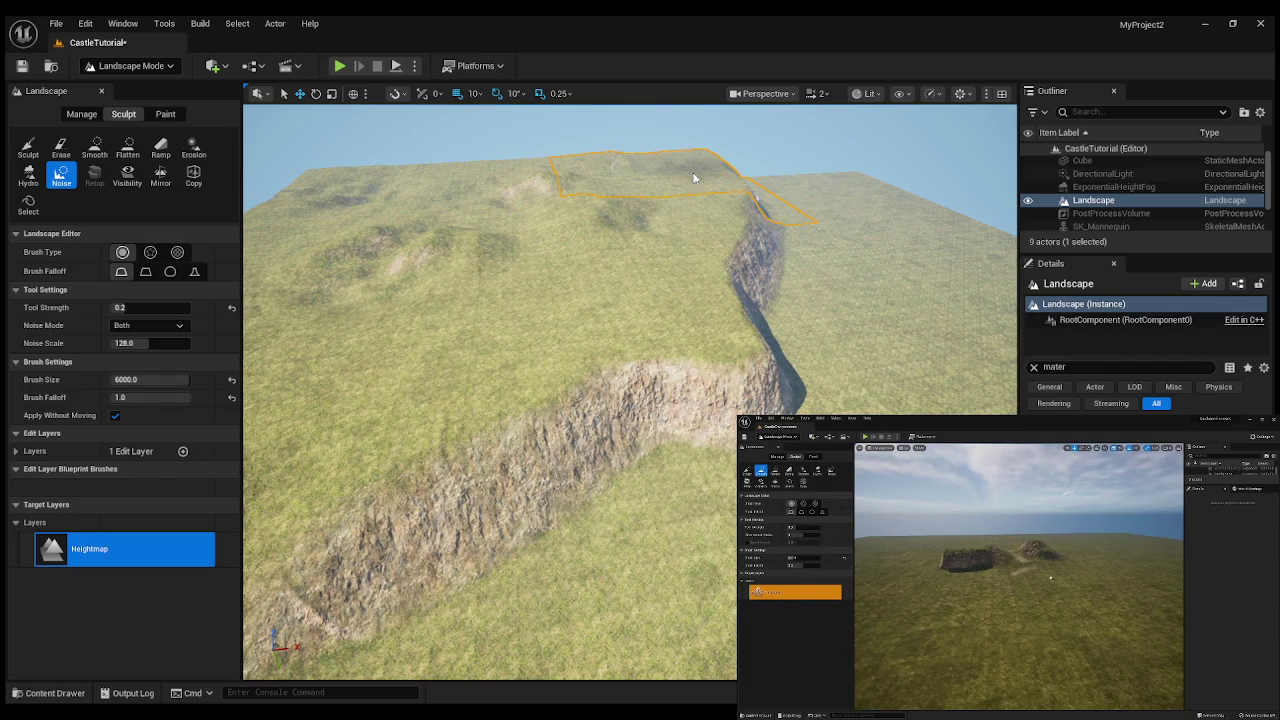
drag(418, 358, 350, 354)
mouse_move(480, 320)
mouse_down()
mouse_move(540, 229)
mouse_move(684, 279)
mouse_move(814, 258)
mouse_move(767, 241)
mouse_move(575, 322)
mouse_move(570, 335)
mouse_move(585, 340)
mouse_move(850, 260)
mouse_move(937, 267)
mouse_move(695, 358)
mouse_up()
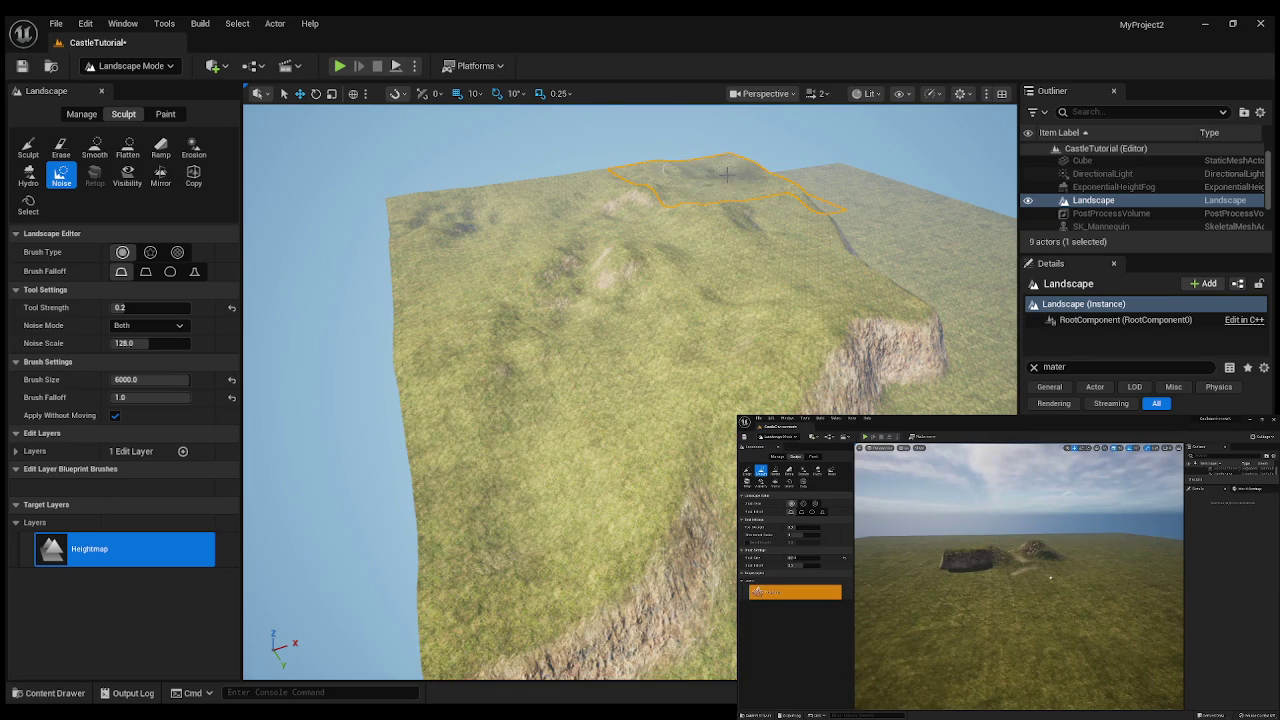
- Scatter noise bumps over the ground beyond the cliff ridge
mouse_move(760, 215)
mouse_down()
mouse_move(740, 390)
mouse_move(725, 400)
mouse_up()
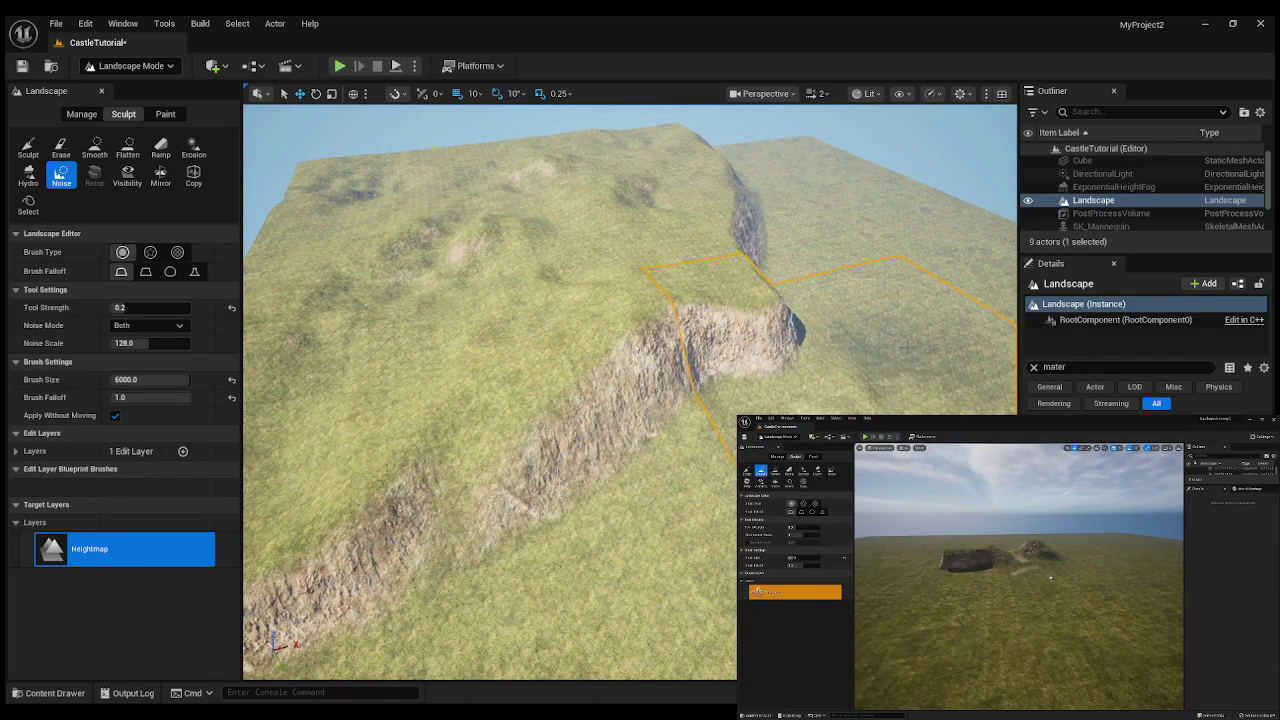
mouse_move(720, 400)
mouse_down()
mouse_move(700, 390)
mouse_move(763, 323)
mouse_up()
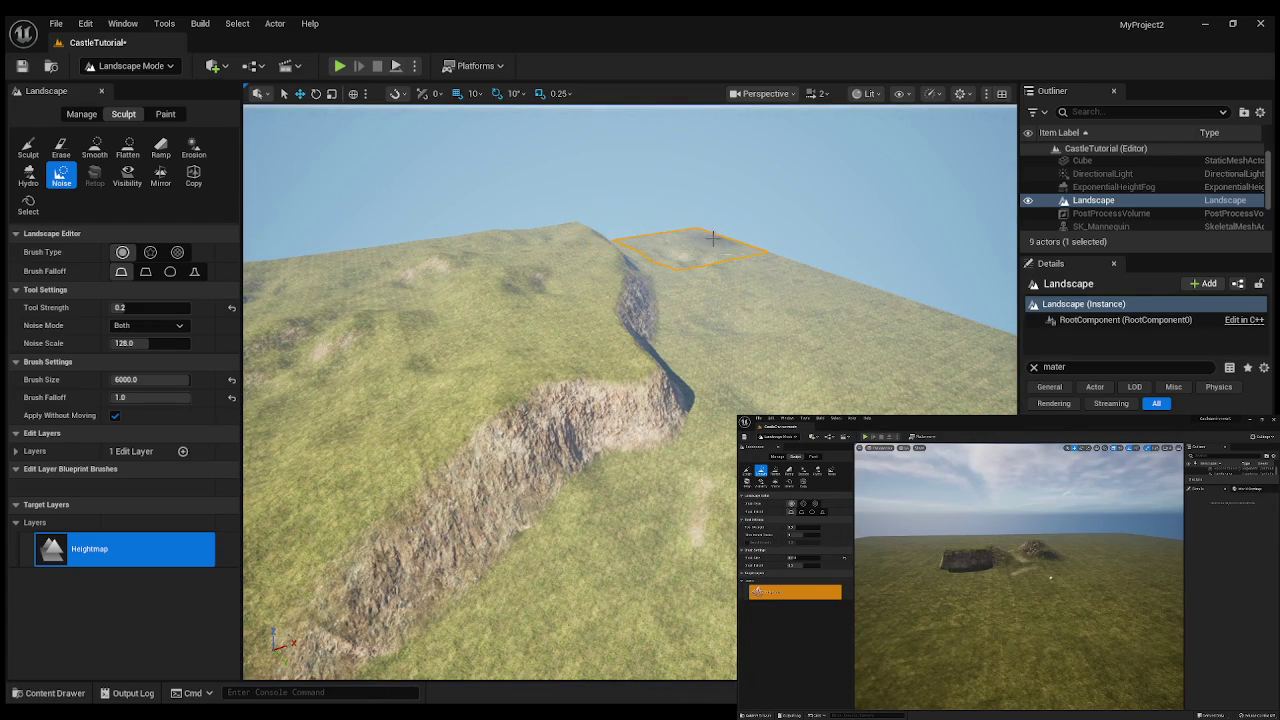
mouse_move(758, 256)
mouse_down()
mouse_move(790, 285)
mouse_move(720, 288)
mouse_up()
text(10000)
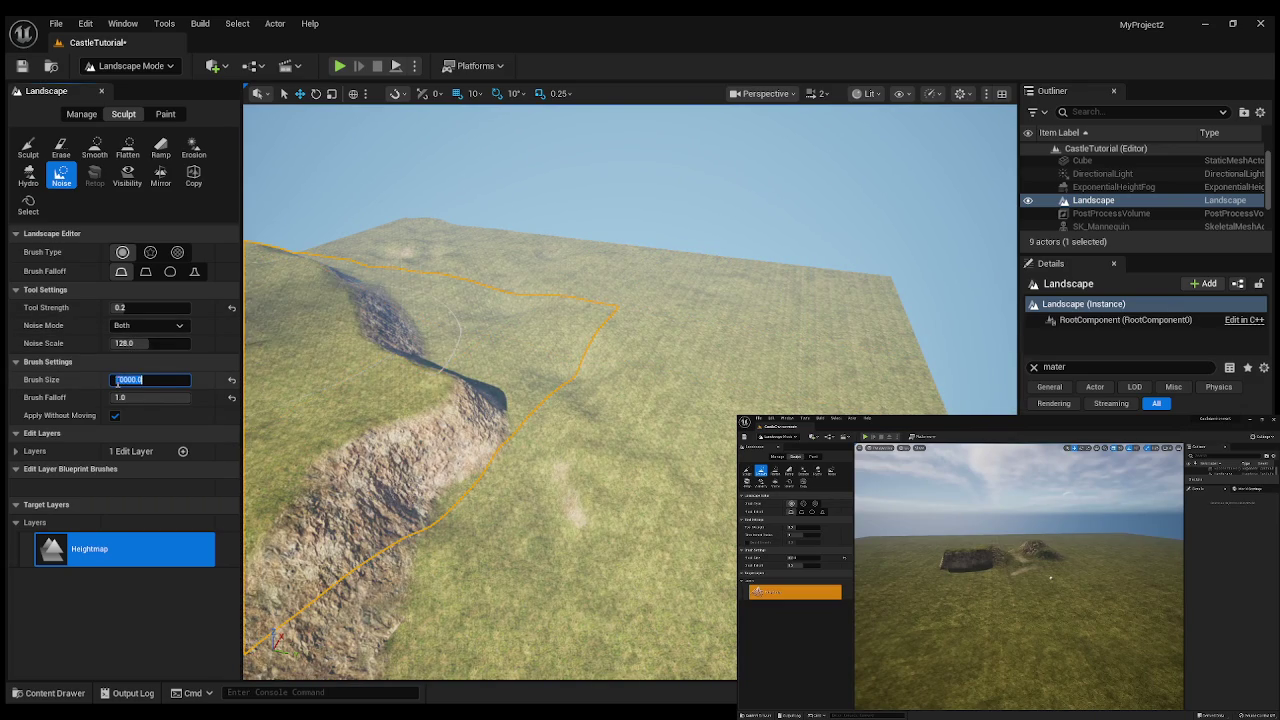
- Set the Noise brush size to 10000 and add broad bumps over the lower and middle terrain
key(Return)
mouse_move(682, 281)
mouse_down()
mouse_move(810, 284)
mouse_move(828, 357)
mouse_move(760, 500)
mouse_move(600, 490)
mouse_move(640, 480)
mouse_move(590, 450)
mouse_move(570, 470)
mouse_up()
mouse_move(573, 533)
mouse_down()
mouse_move(560, 515)
mouse_move(618, 562)
mouse_move(610, 578)
mouse_move(640, 560)
mouse_move(600, 550)
mouse_up()
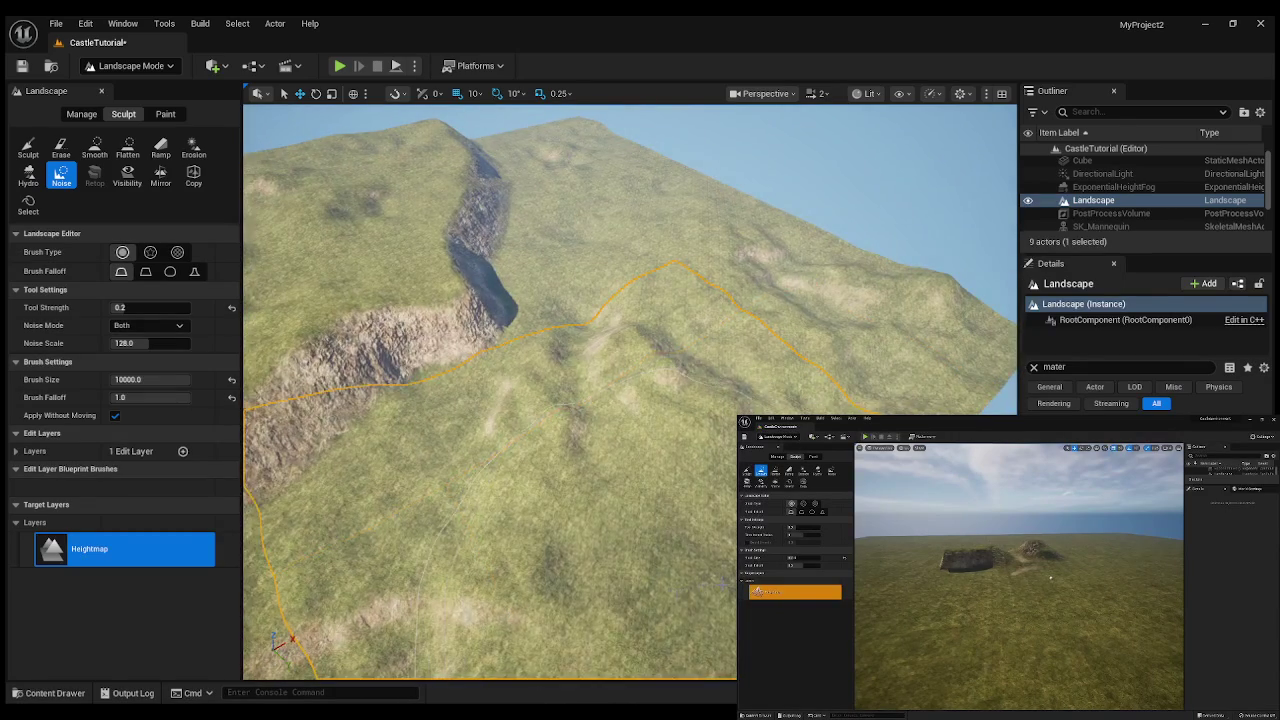
mouse_move(640, 330)
mouse_down()
mouse_move(620, 280)
mouse_move(628, 208)
mouse_move(600, 180)
mouse_up()
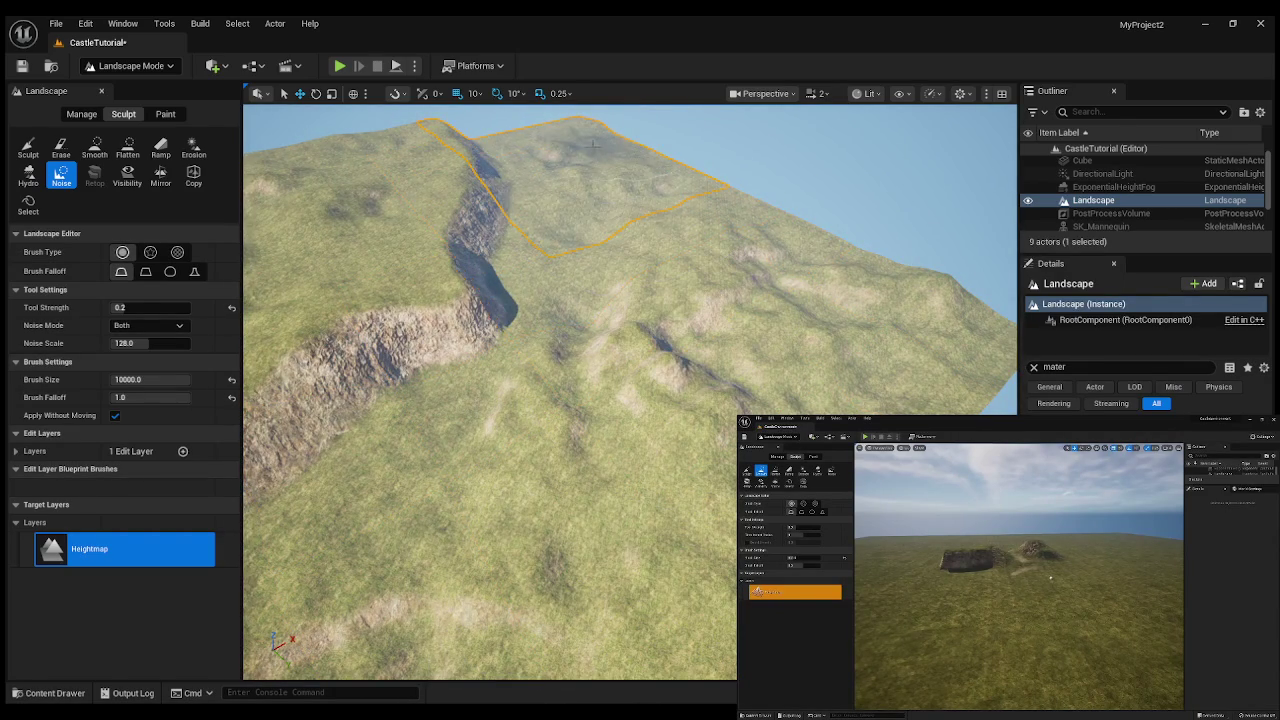
mouse_move(472, 254)
mouse_down()
mouse_move(400, 245)
mouse_move(448, 300)
mouse_move(644, 181)
mouse_move(677, 176)
mouse_move(662, 270)
mouse_move(518, 174)
mouse_move(387, 240)
mouse_move(635, 159)
mouse_move(544, 378)
mouse_move(700, 340)
mouse_up()
- Deselect the landscape, zoom out to see all of it, and pick the Smooth tool
key(Escape)
scroll(630, 390, down, 5)
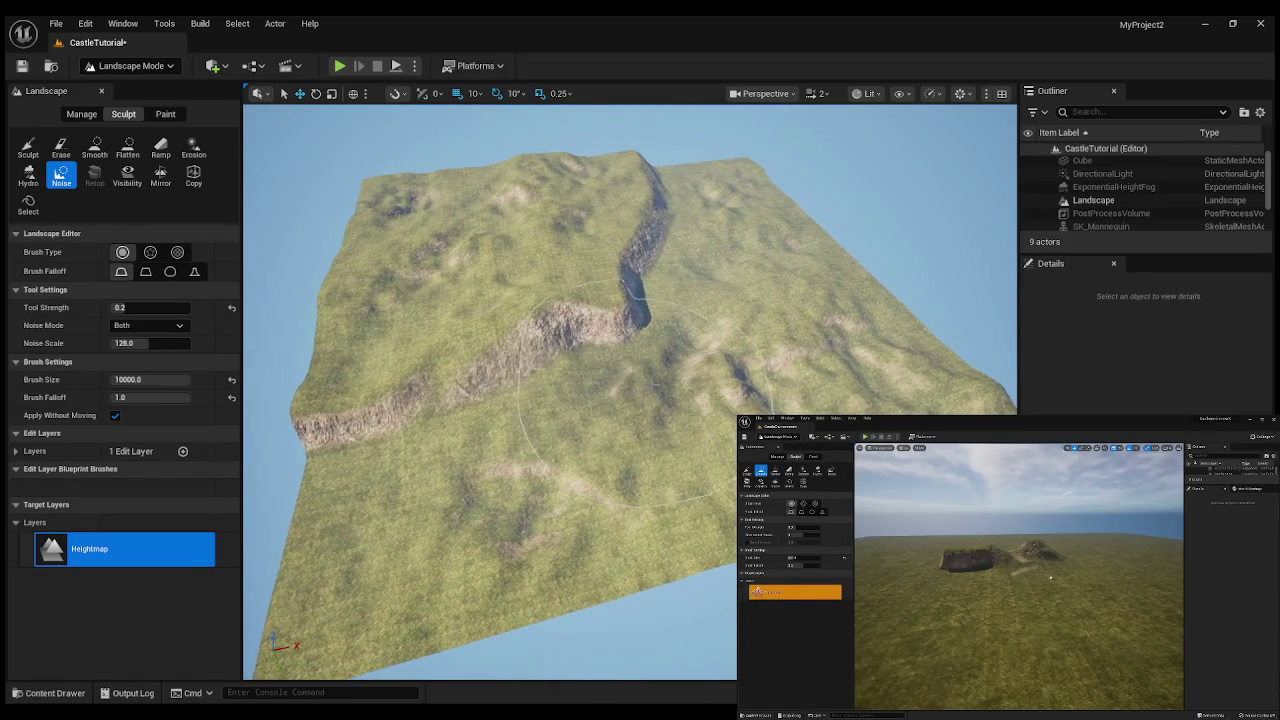
click(94, 150)
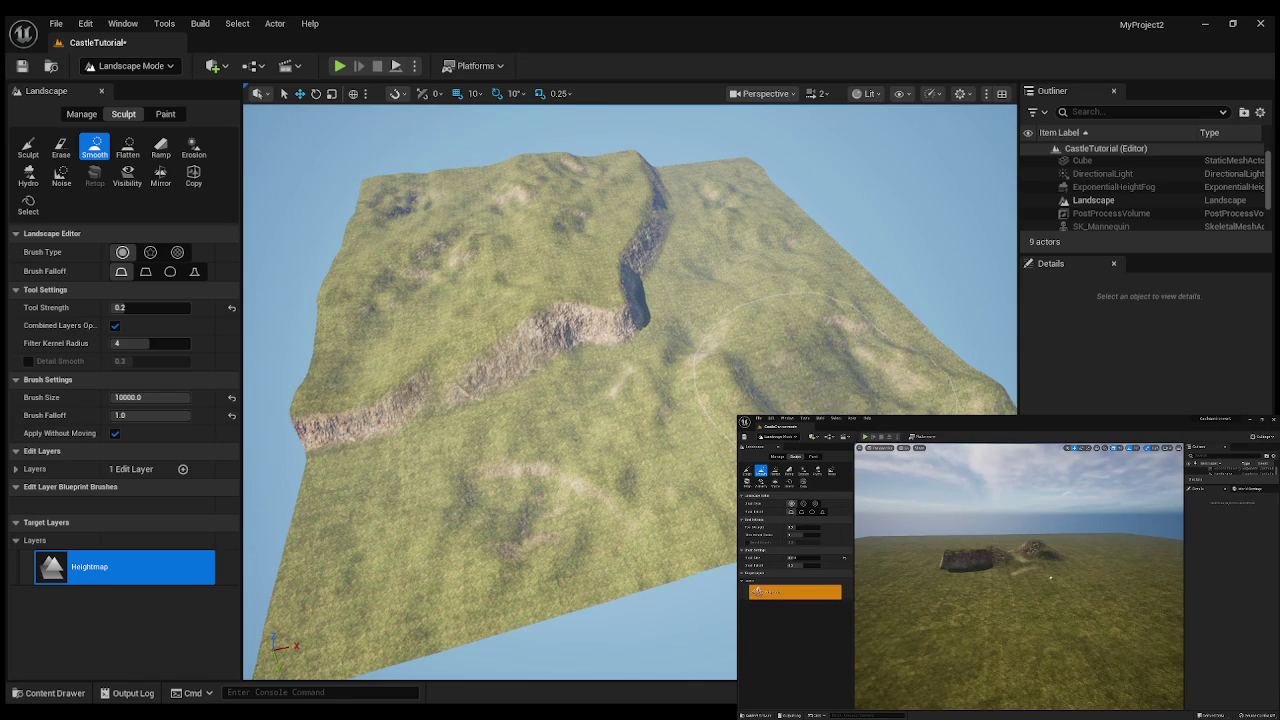
- Erode the middle of the landscape with the Erosion tool
click(194, 148)
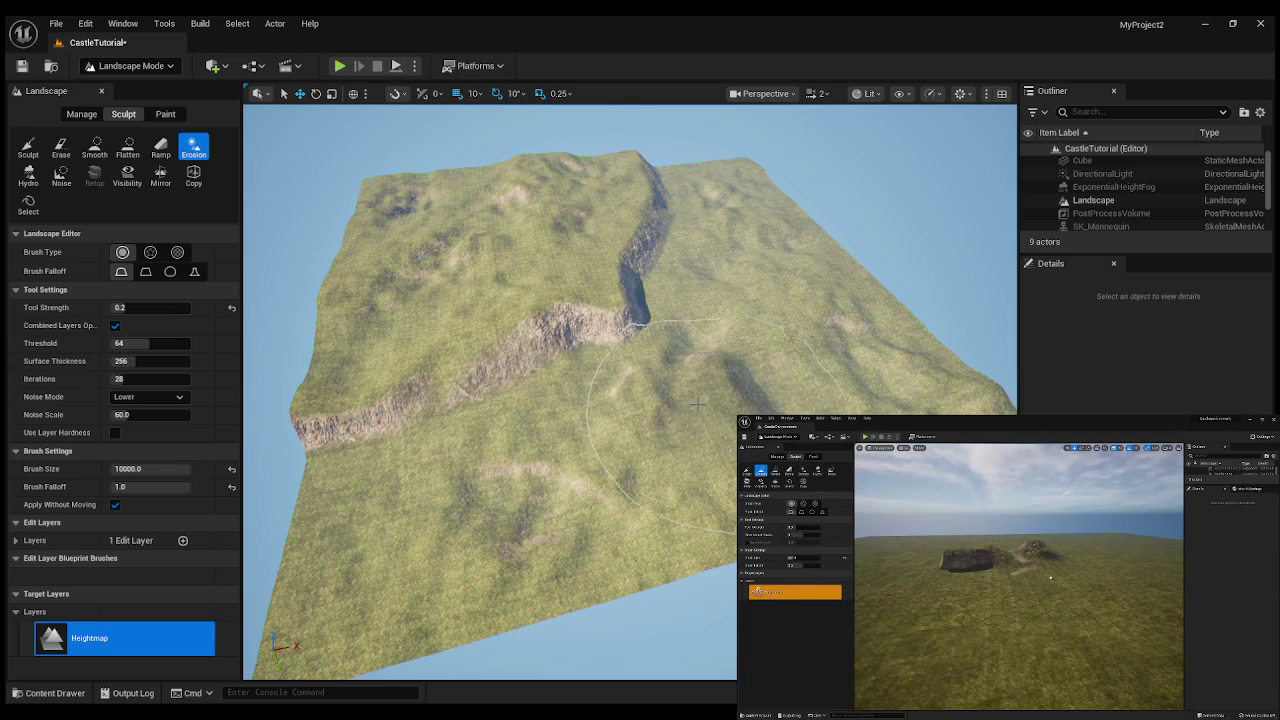
mouse_move(598, 450)
mouse_down()
mouse_move(545, 468)
mouse_move(750, 485)
mouse_up()
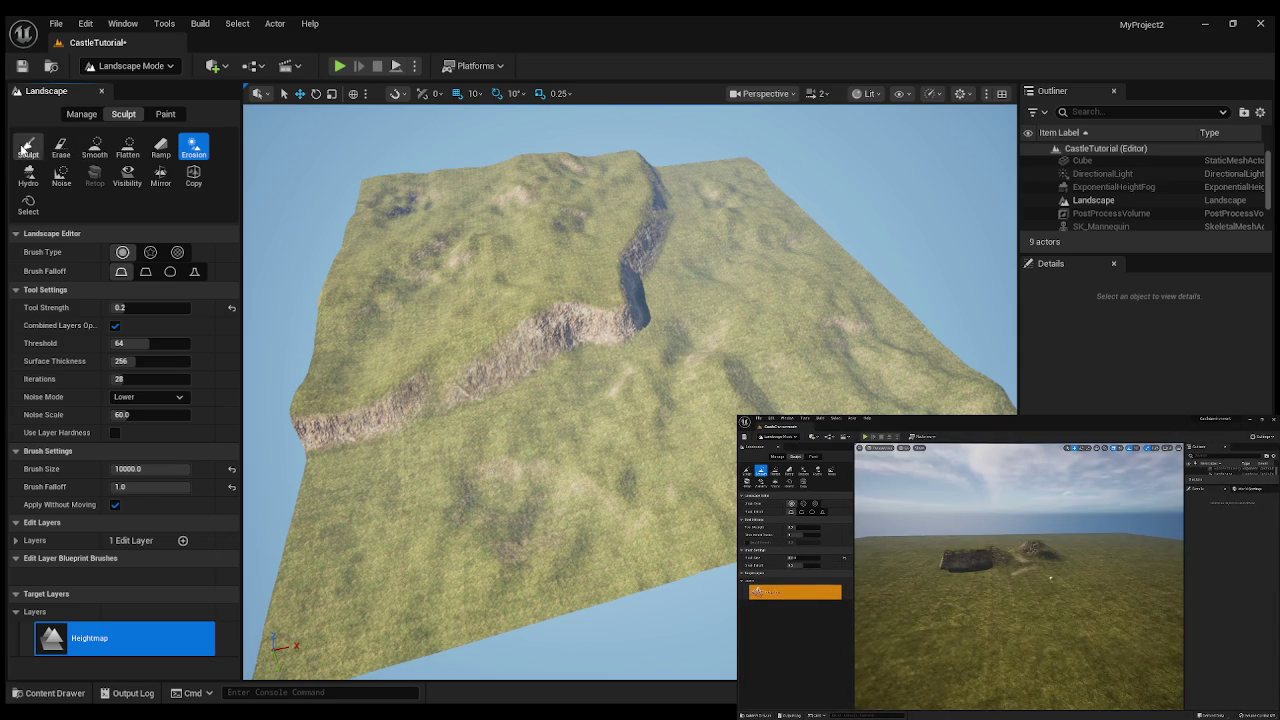
- With the Sculpt tool, raise terrain along the landscape's right edge
click(27, 148)
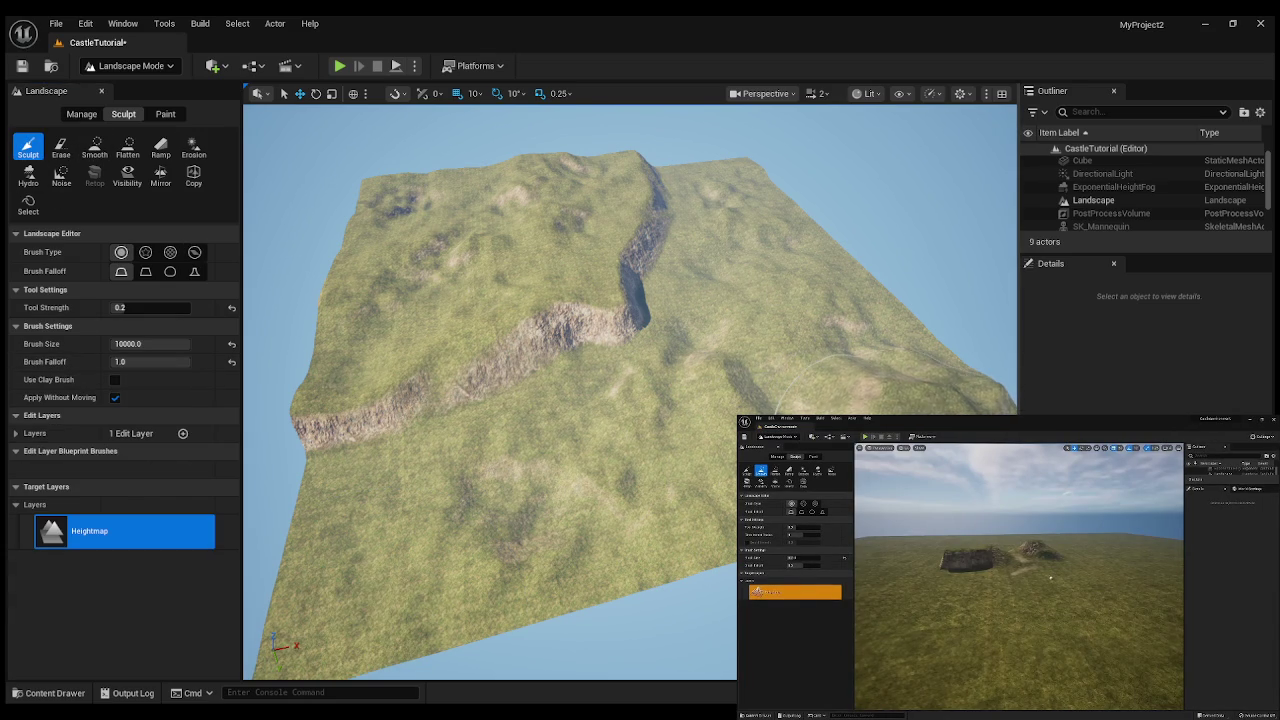
drag(878, 390, 878, 390)
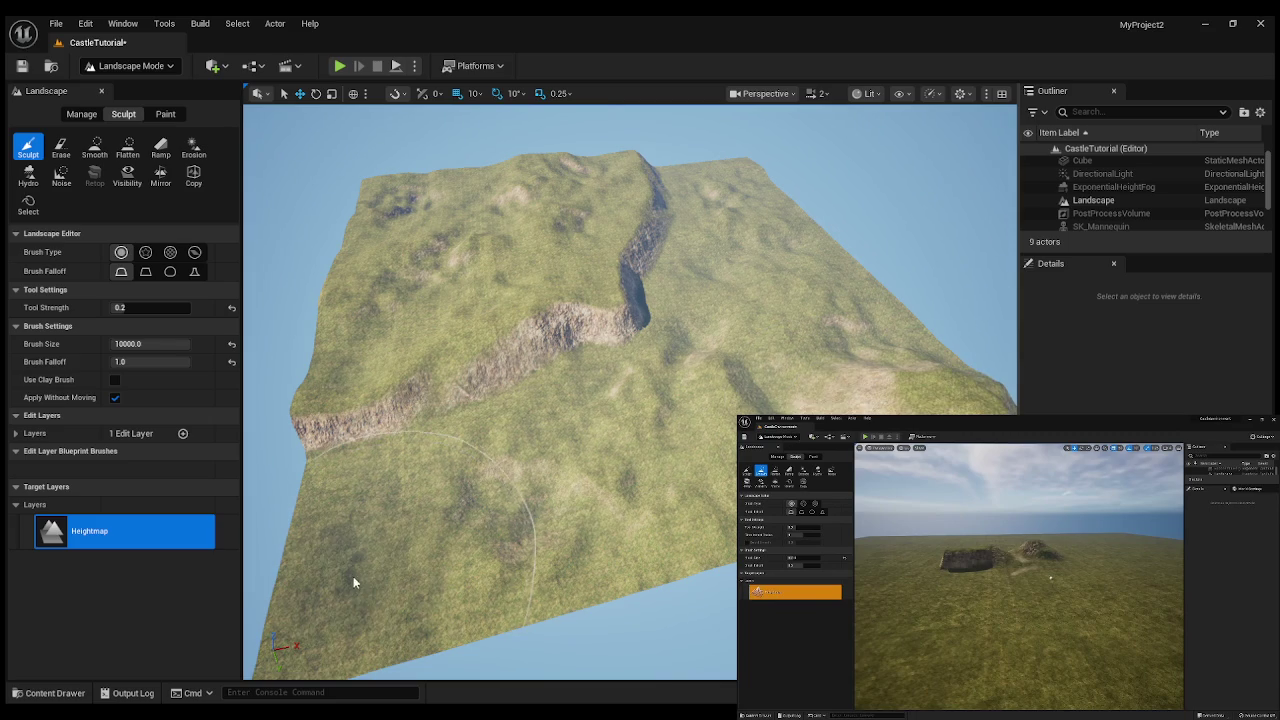
mouse_move(898, 325)
mouse_down()
mouse_move(913, 329)
mouse_move(790, 326)
mouse_move(790, 255)
mouse_move(790, 350)
mouse_move(770, 352)
mouse_move(768, 370)
mouse_move(760, 260)
mouse_up()
drag(800, 480, 800, 480)
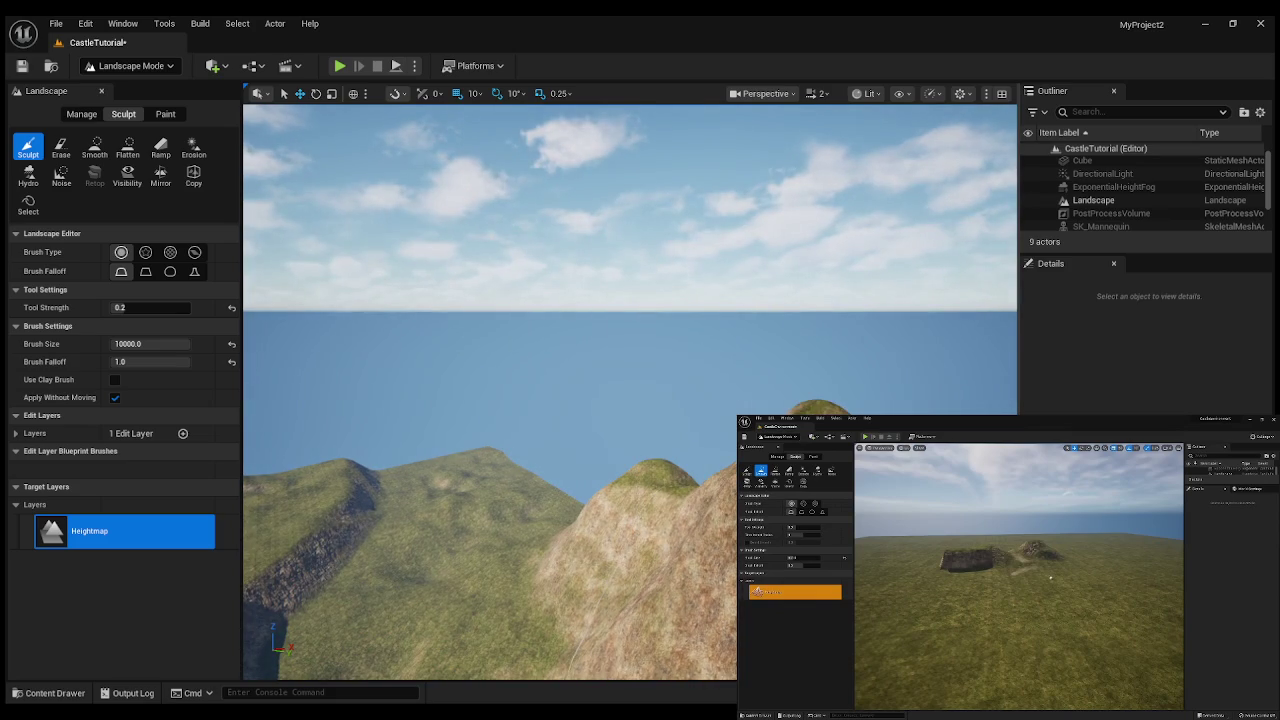
- Build the right-side hill into a larger rounded peak, then deselect the landscape
key(w)
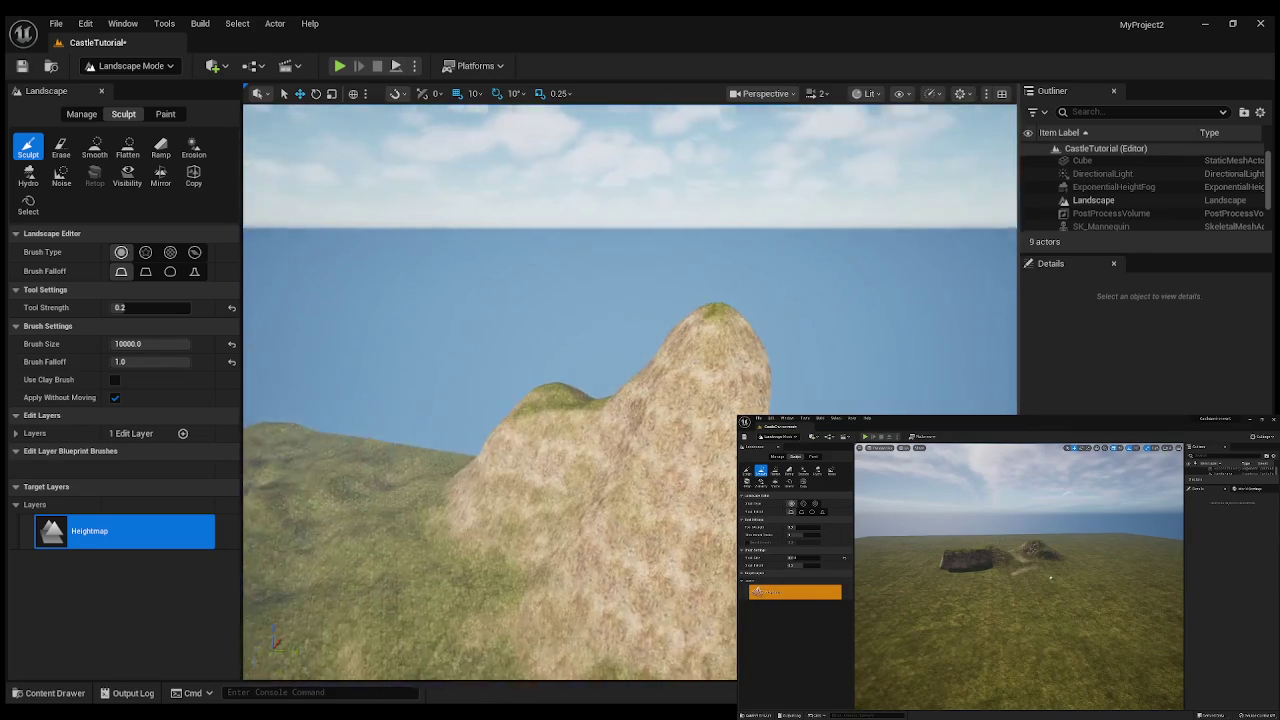
key(s)
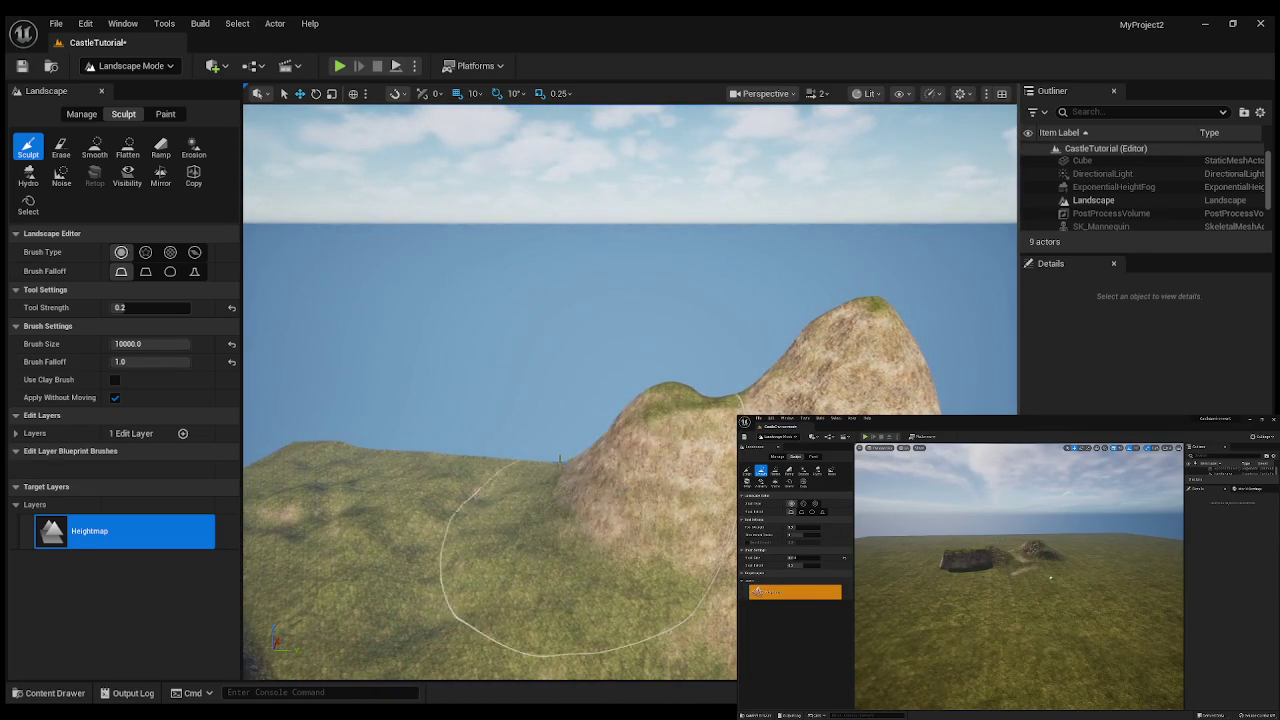
mouse_move(567, 433)
mouse_down()
mouse_move(651, 366)
mouse_move(671, 428)
mouse_up()
key(w)
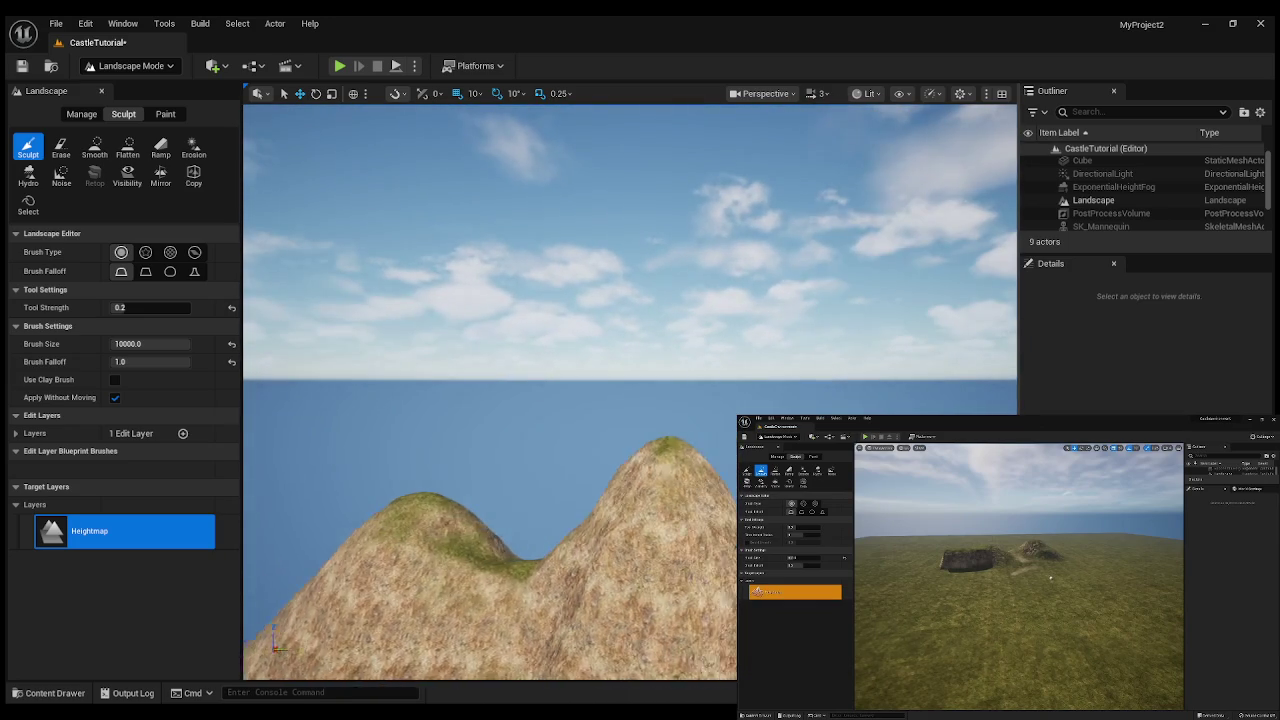
scroll(630, 392, up, 3)
scroll(673, 491, down, 5)
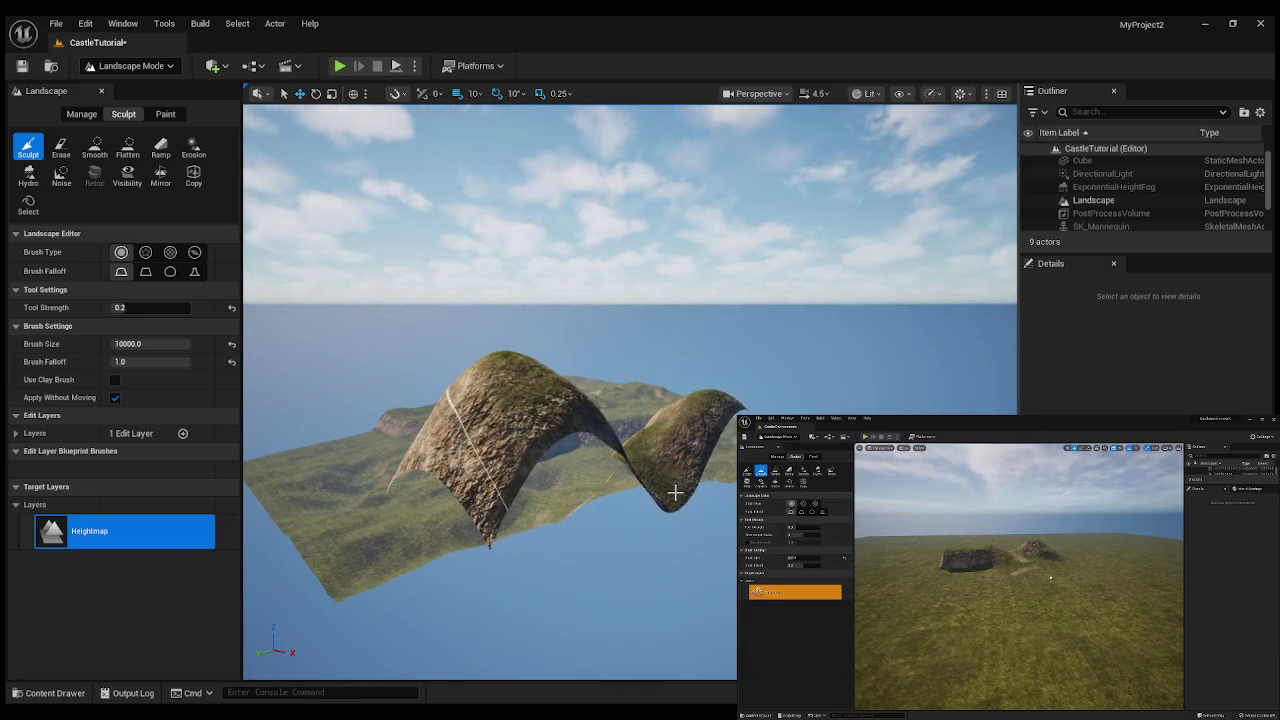
click(673, 491)
mouse_move(666, 471)
mouse_down()
mouse_move(480, 523)
mouse_move(476, 485)
mouse_move(613, 442)
mouse_up()
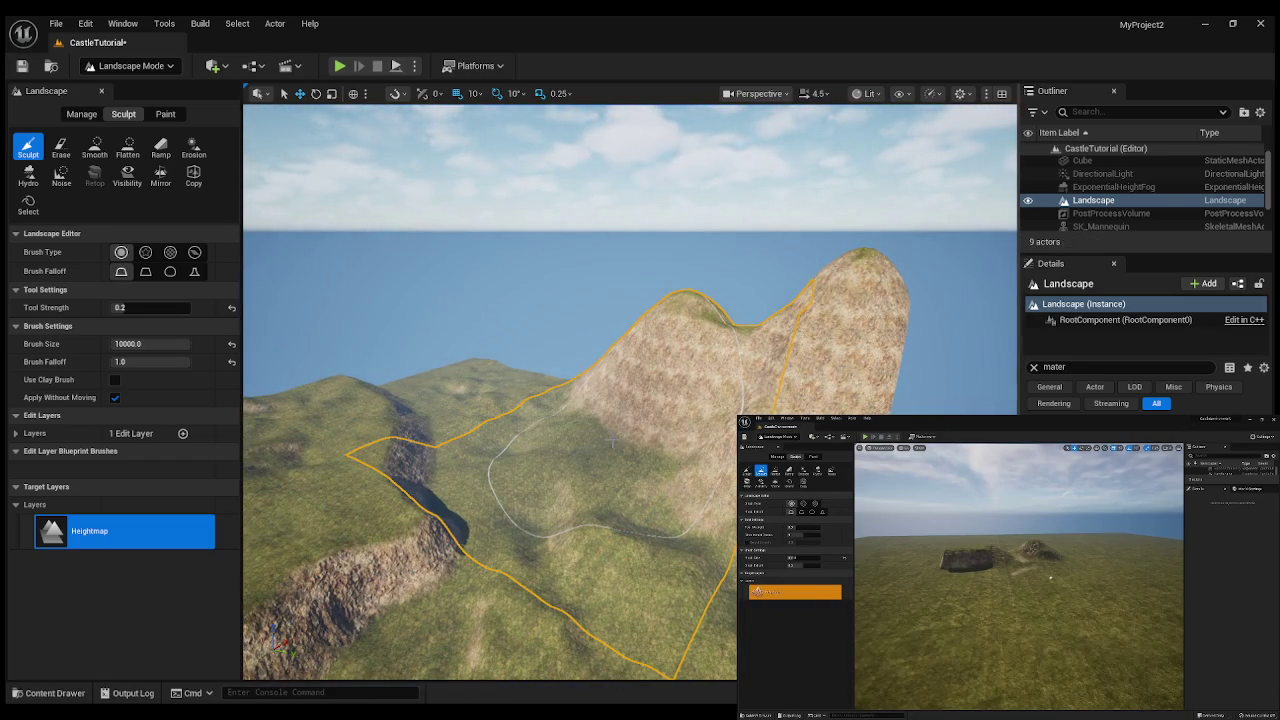
key(Escape)
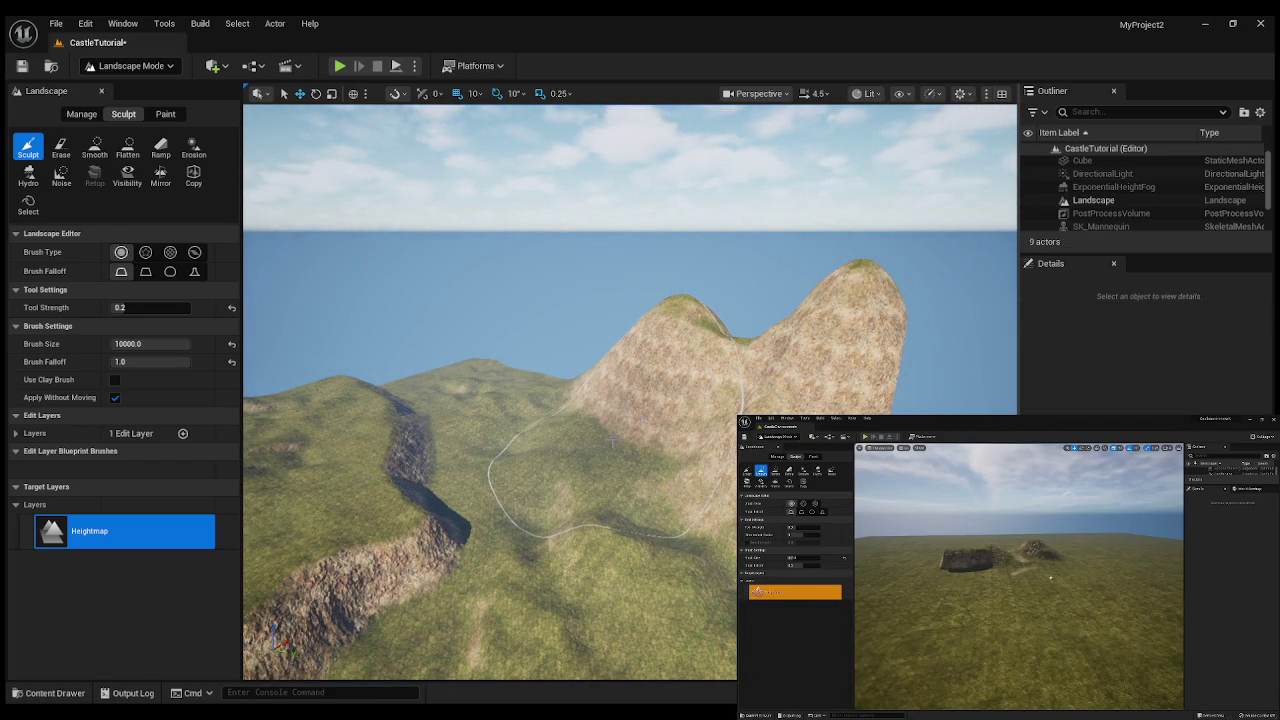
- Lower the big rocky hill into a small mound and raise a new ridge to its right at 0.8 falloff
shift+click(612, 440)
mouse_move(612, 440)
mouse_down()
mouse_move(500, 425)
mouse_move(352, 375)
mouse_up()
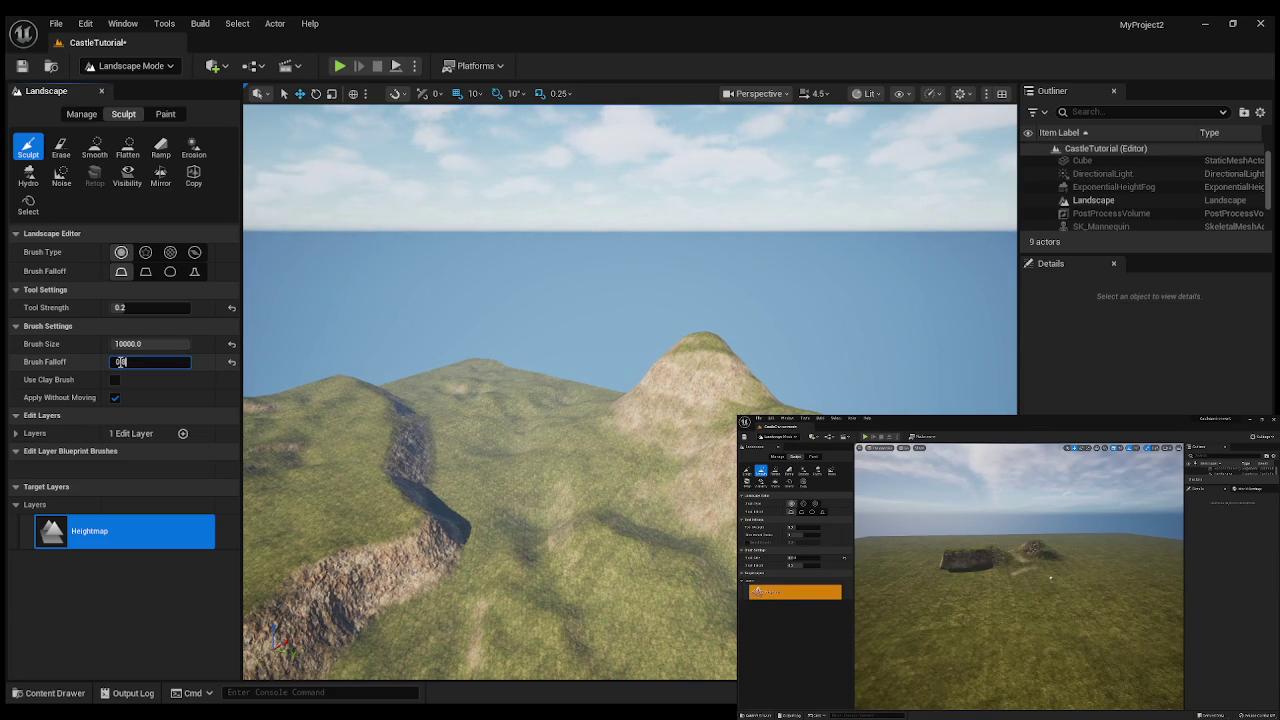
drag(800, 520, 800, 520)
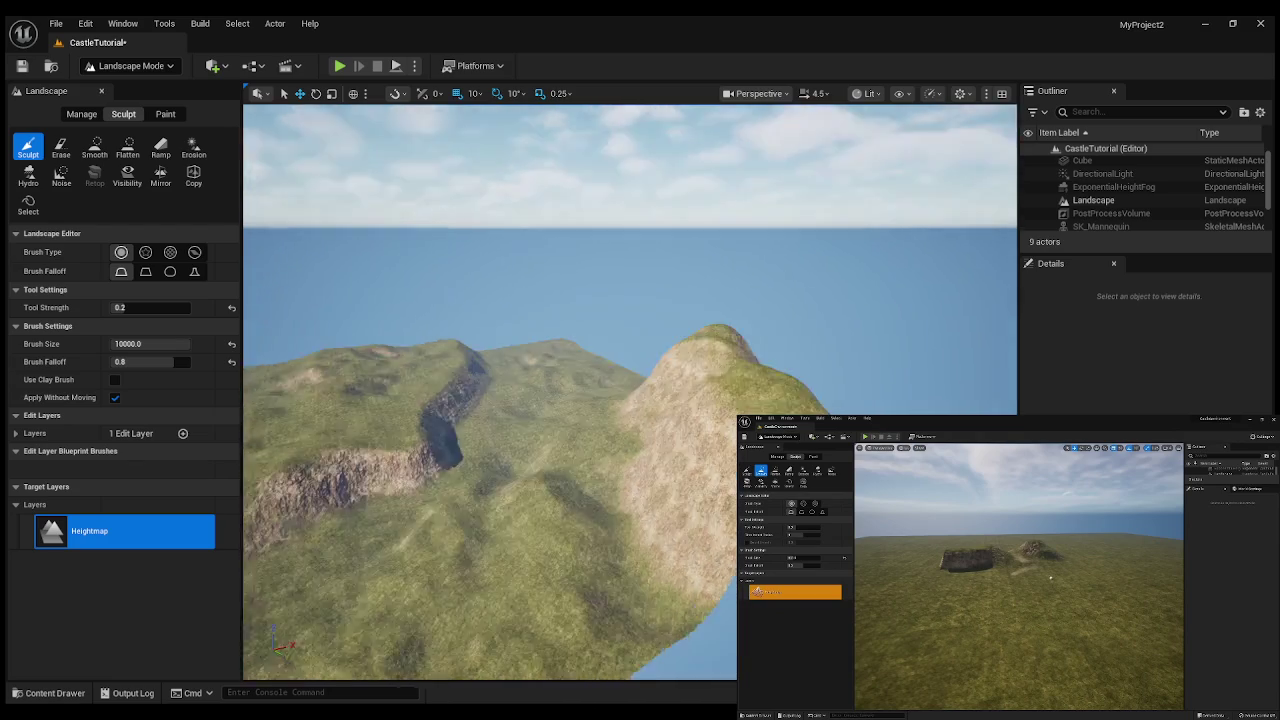
drag(720, 400, 720, 400)
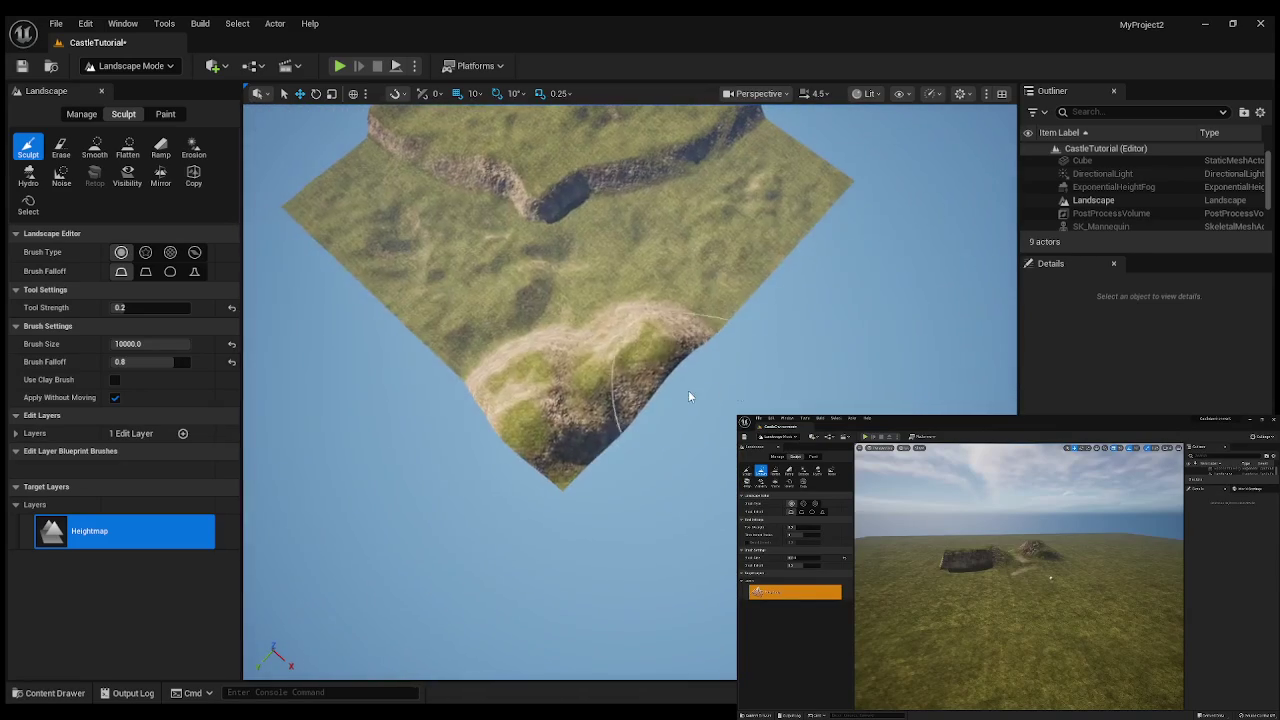
drag(600, 434, 613, 430)
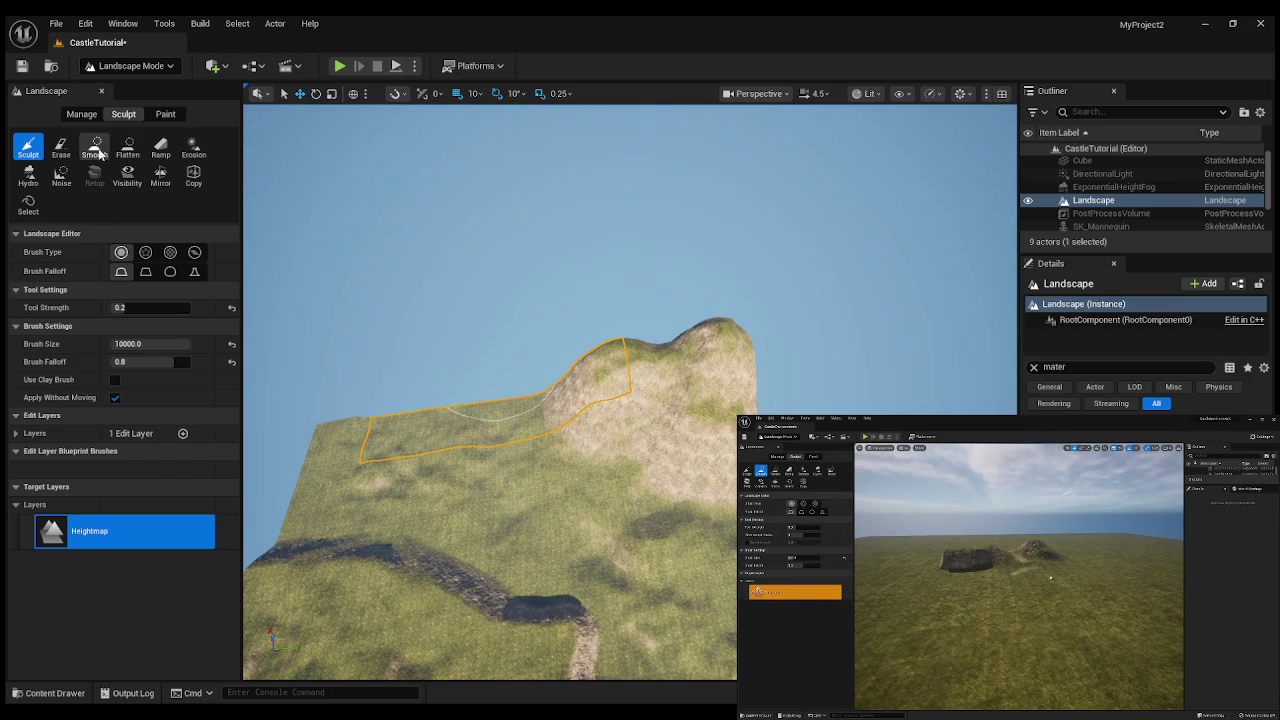
- Try Smooth, Erosion and Hydro, then add Noise detail across the hill's slope
click(94, 147)
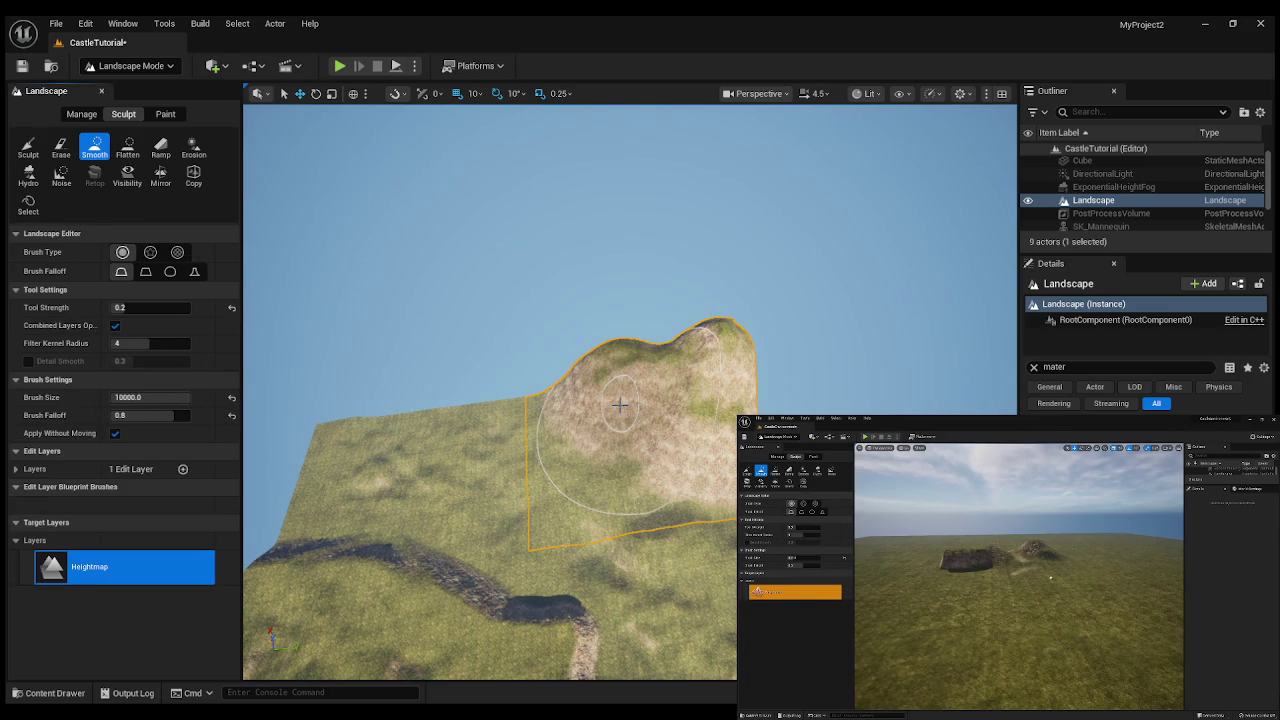
click(200, 153)
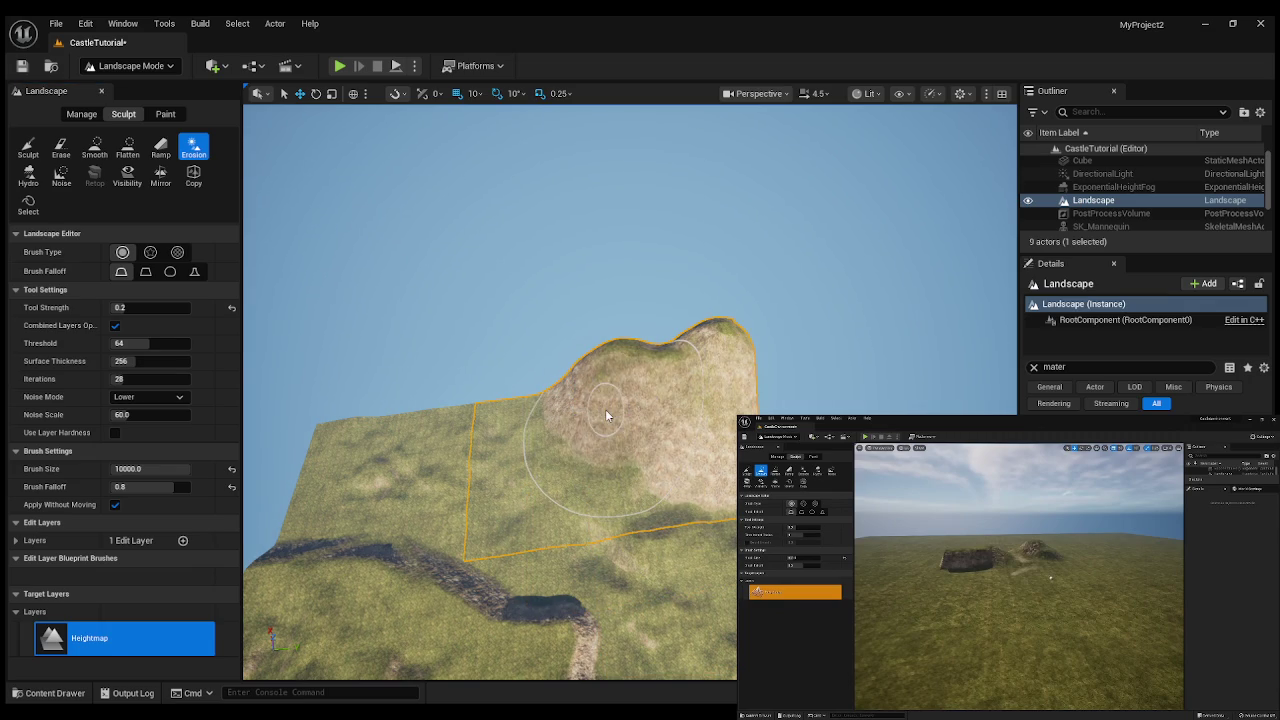
click(28, 175)
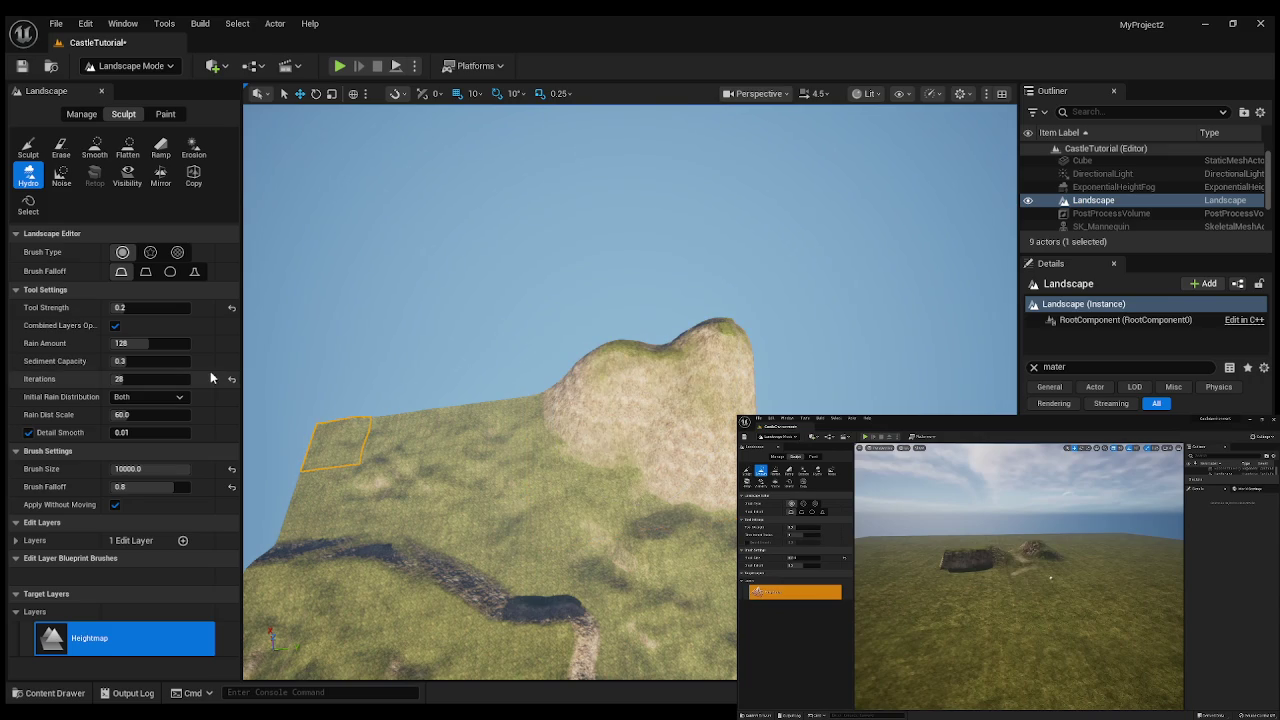
click(61, 176)
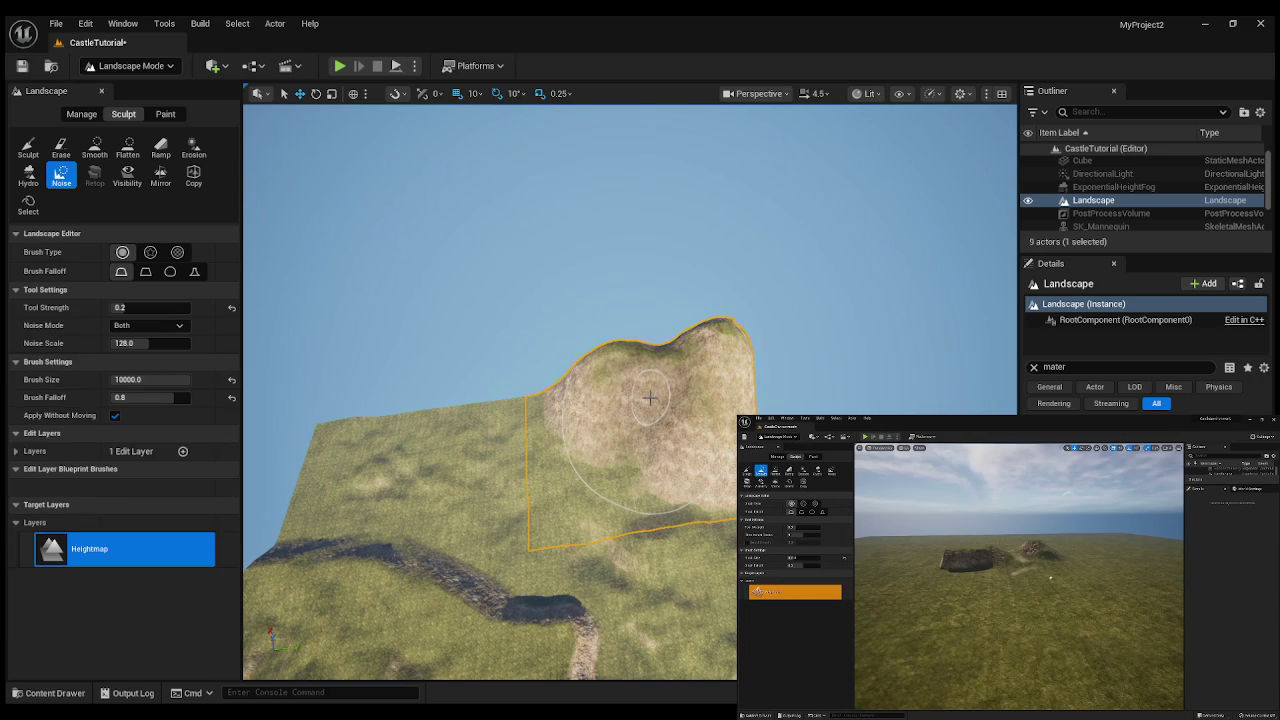
mouse_move(650, 398)
mouse_down()
mouse_move(705, 395)
mouse_move(700, 410)
mouse_move(565, 385)
mouse_move(560, 400)
mouse_move(850, 396)
mouse_up()
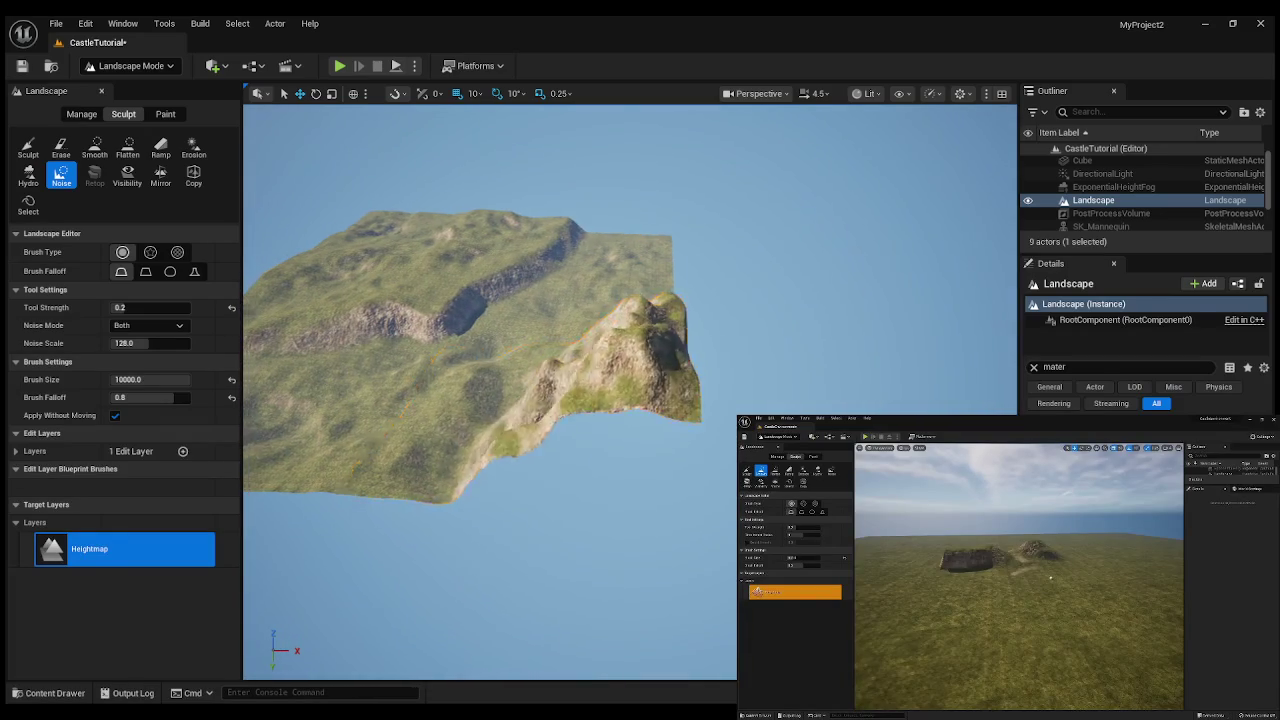
- Orbit and tilt the view around the sculpted hill to inspect its peak and the landscape
scroll(671, 371, up, 3)
drag(671, 371, 790, 375)
mouse_move(526, 417)
mouse_down()
mouse_move(800, 426)
mouse_move(237, 263)
mouse_up()
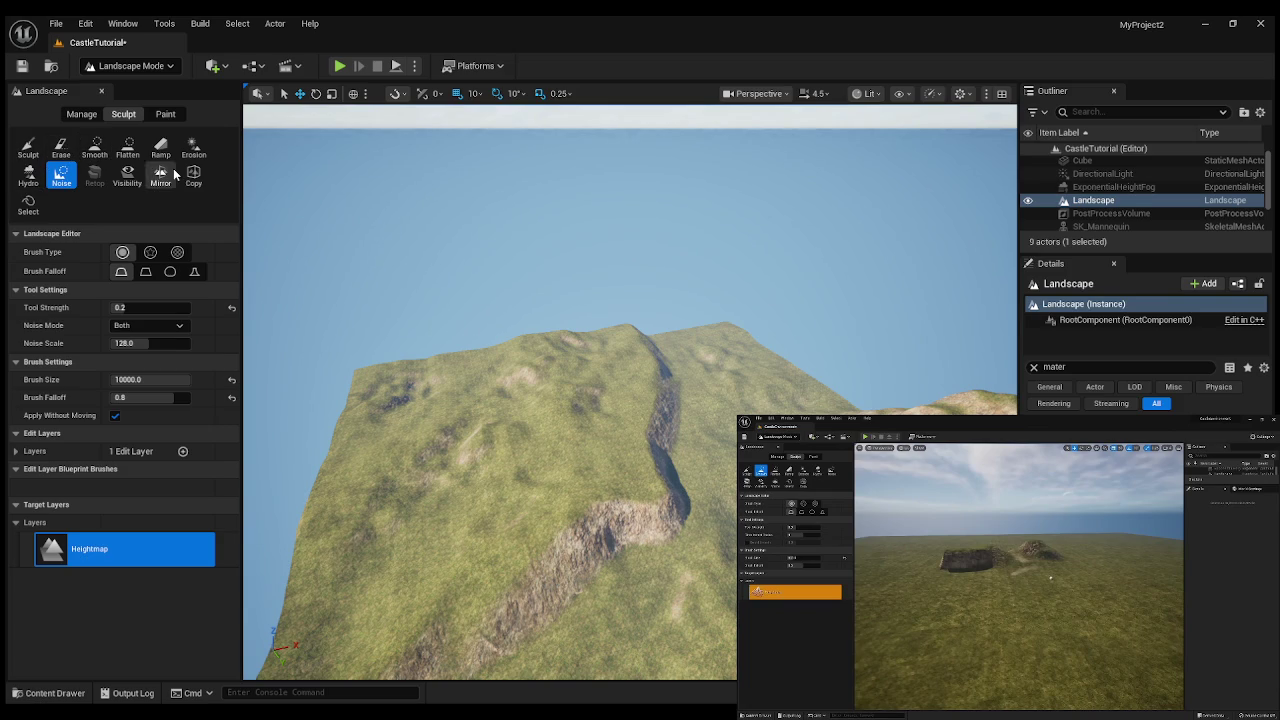
mouse_move(548, 202)
mouse_down()
mouse_move(600, 290)
mouse_move(580, 206)
mouse_up()
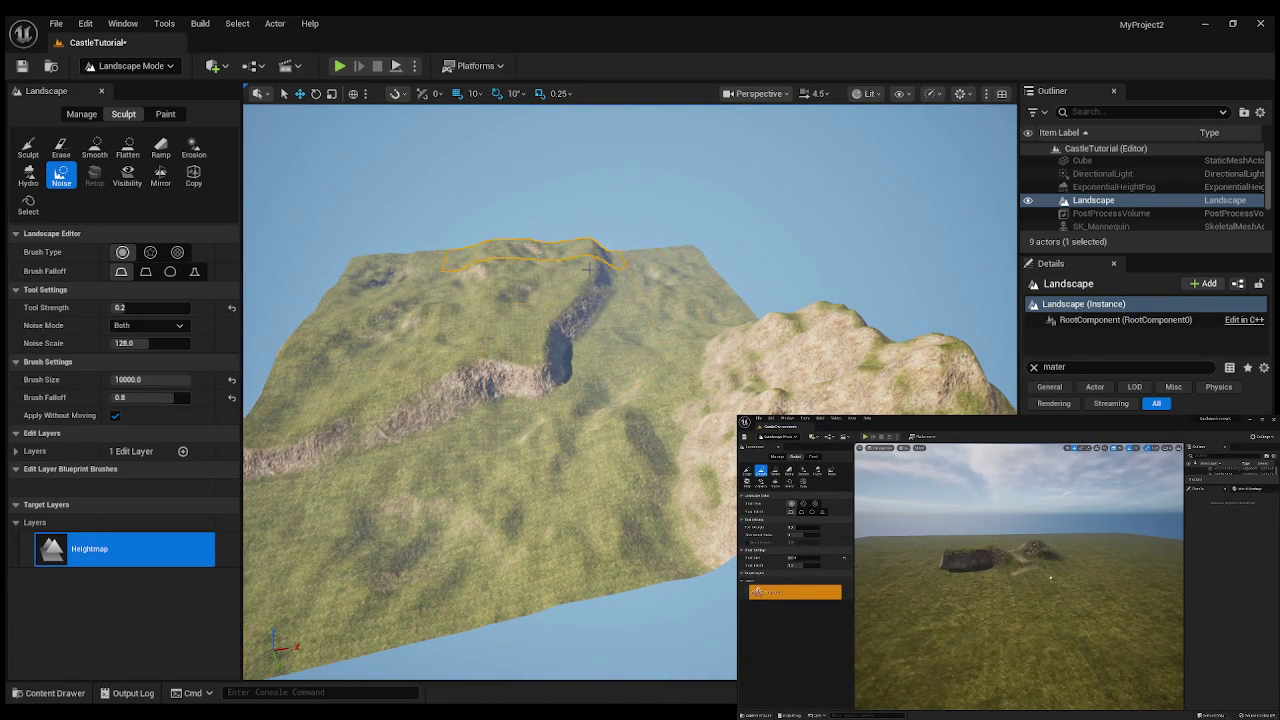
drag(512, 473, 514, 420)
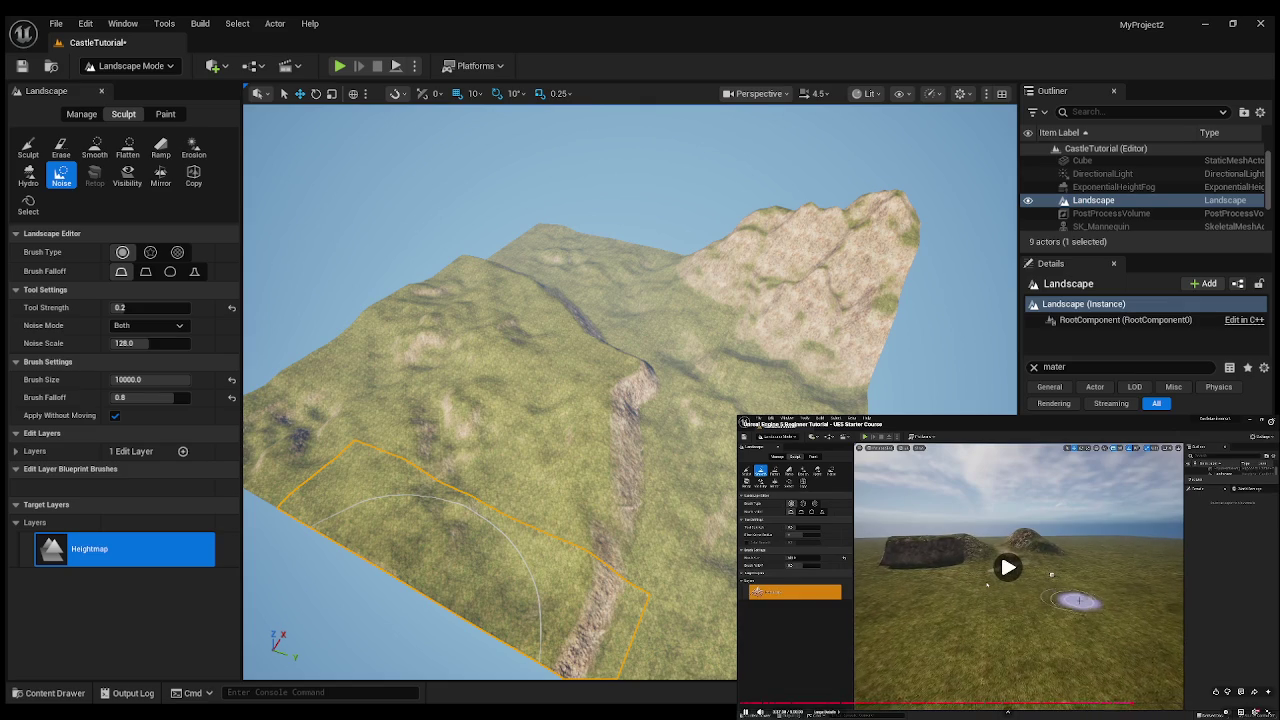
click(987, 585)
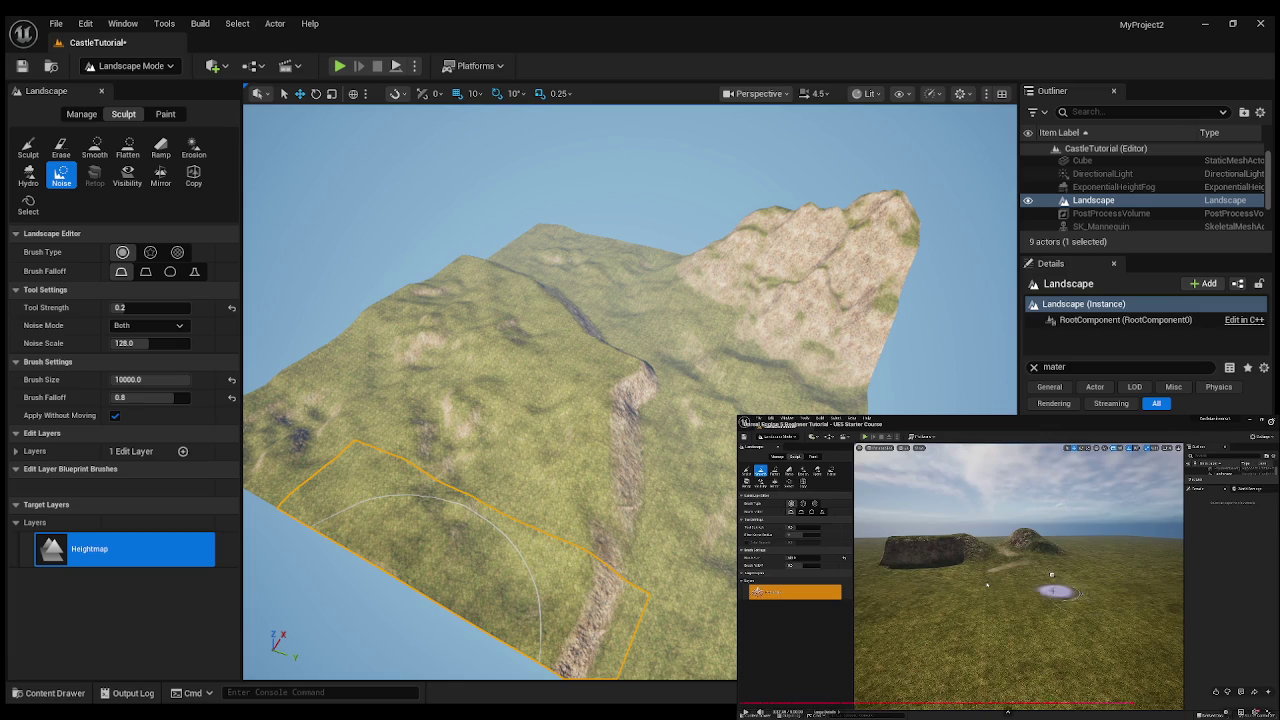
click(987, 585)
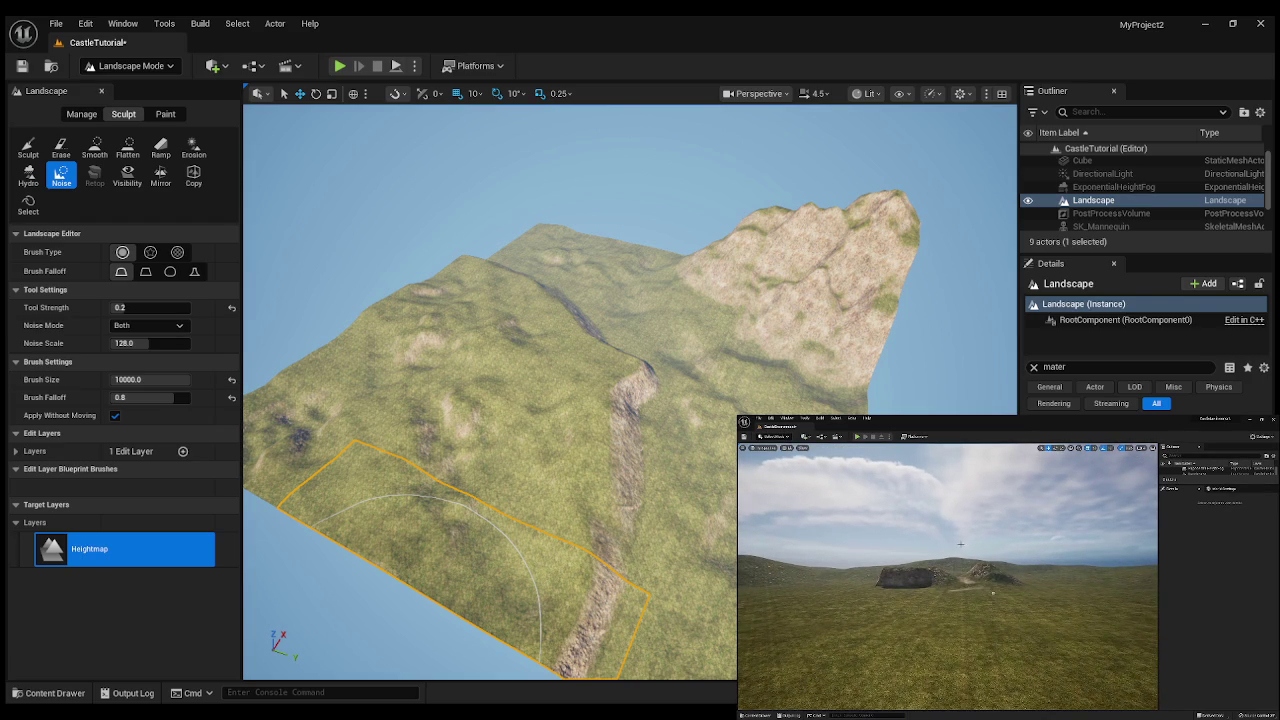
- Drag the Noise brush across the mountain to add more rough detail
mouse_move(956, 617)
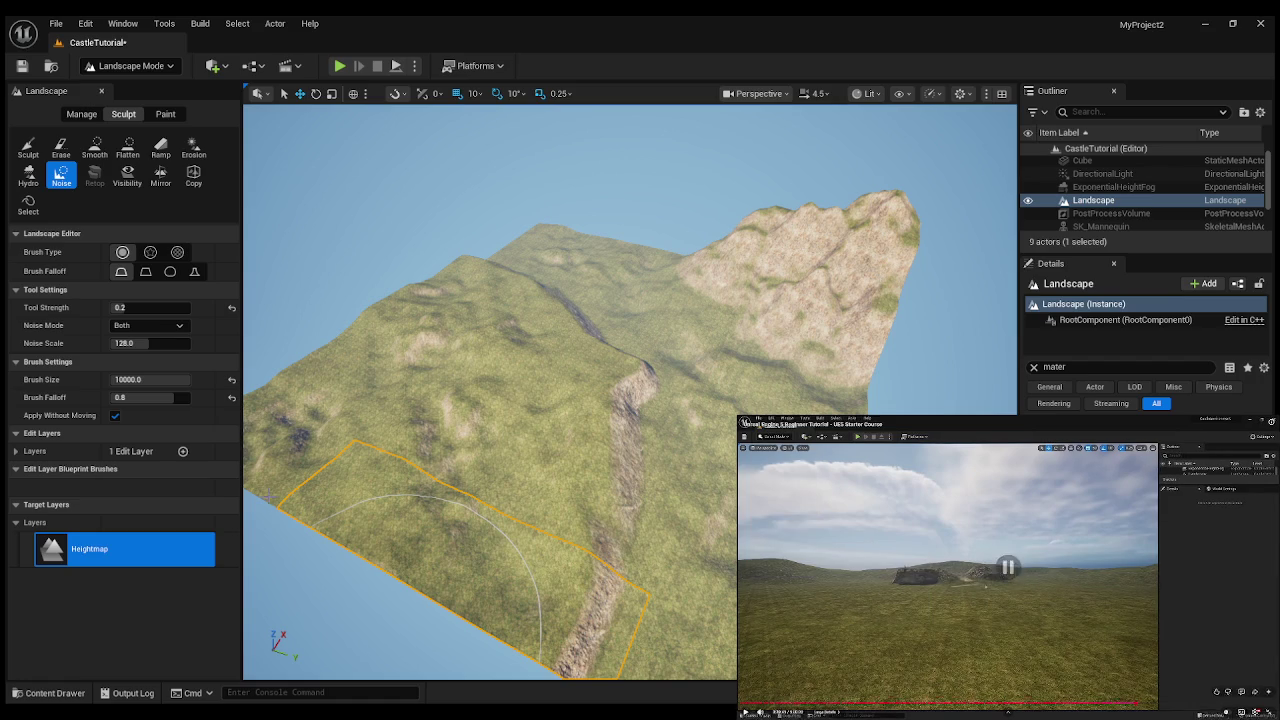
drag(663, 466, 694, 463)
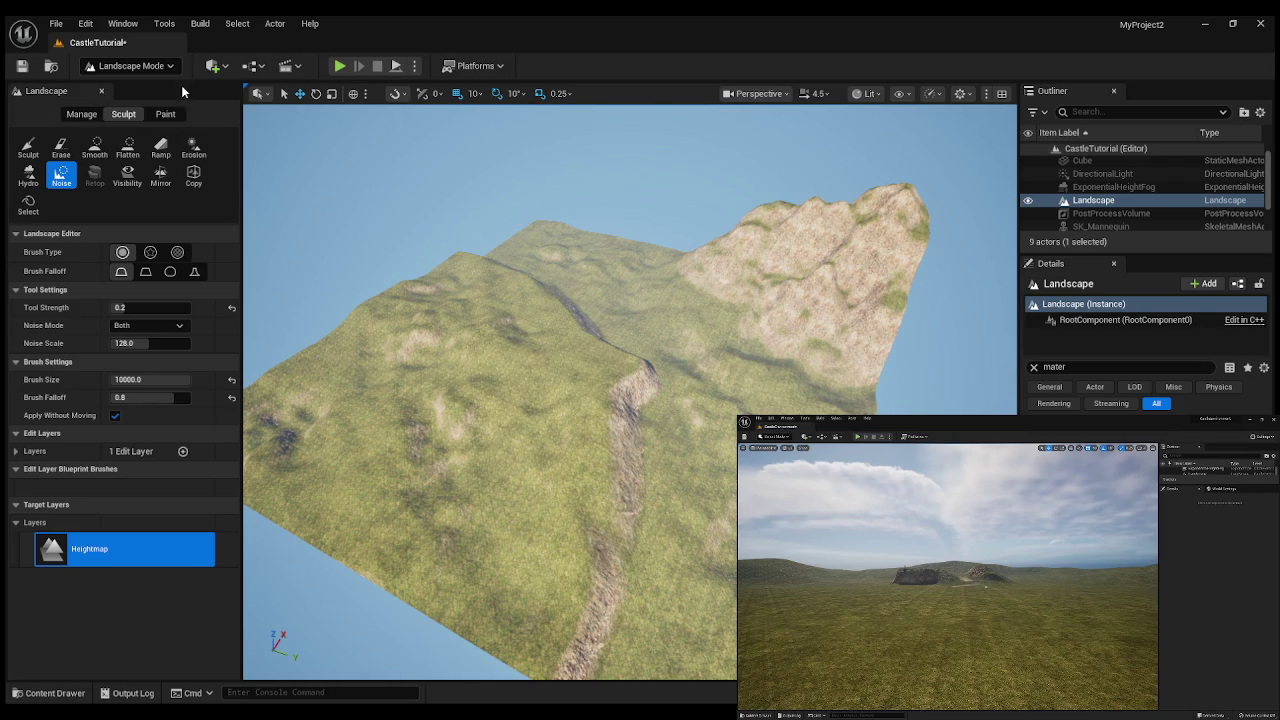
- Switch to Selection Mode, fly the camera down to the cliff, and start the reference tutorial video
click(103, 92)
mouse_move(620, 348)
mouse_down()
mouse_move(595, 415)
mouse_move(580, 390)
mouse_move(572, 410)
mouse_move(568, 398)
mouse_move(620, 348)
mouse_up()
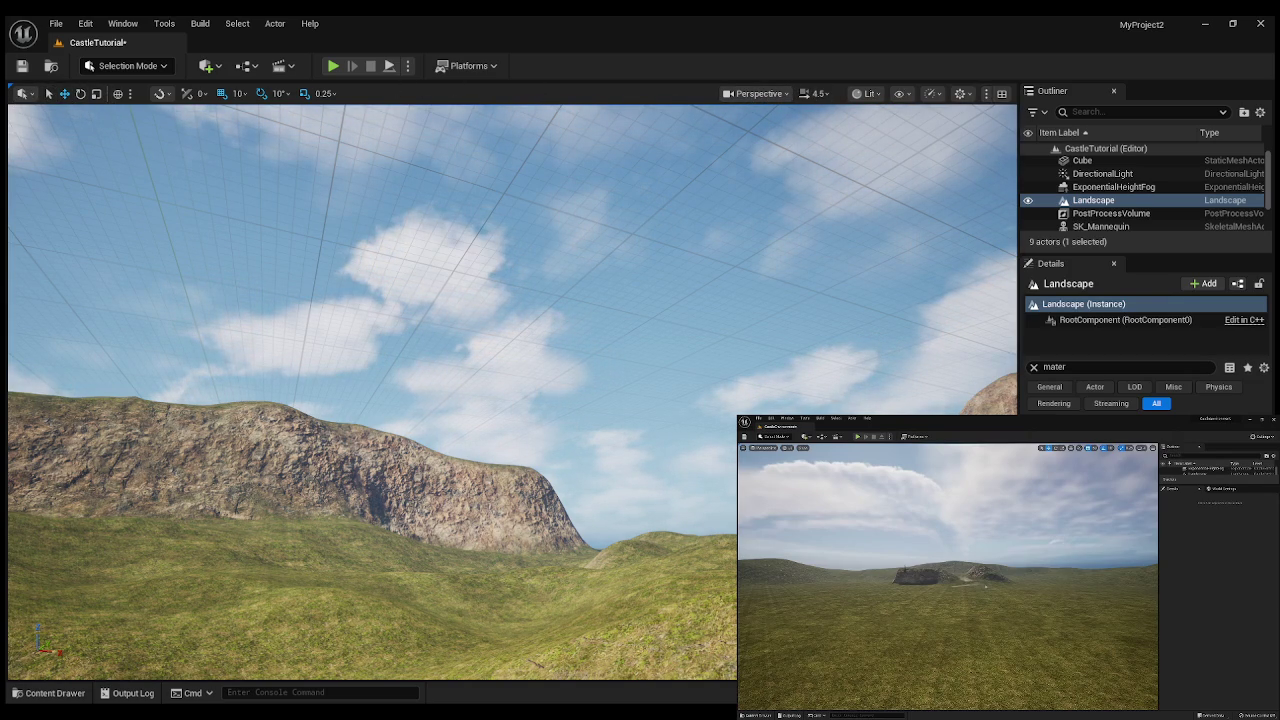
click(932, 543)
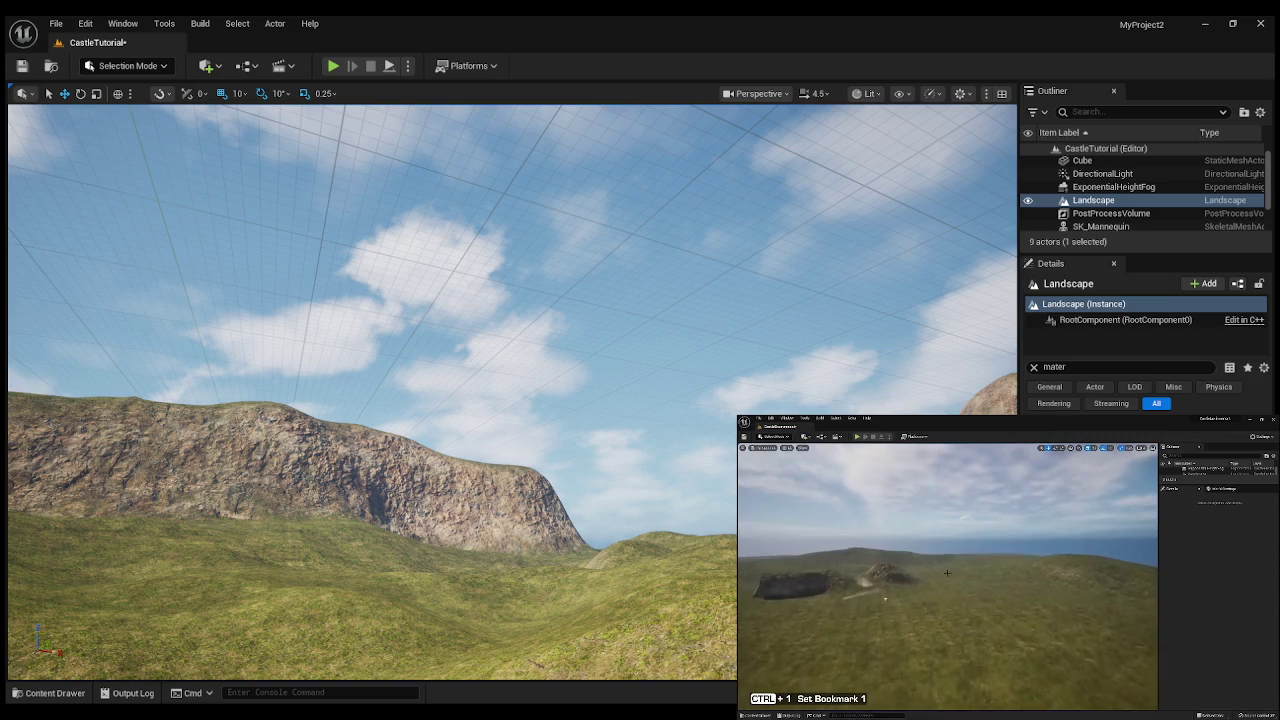
click(995, 553)
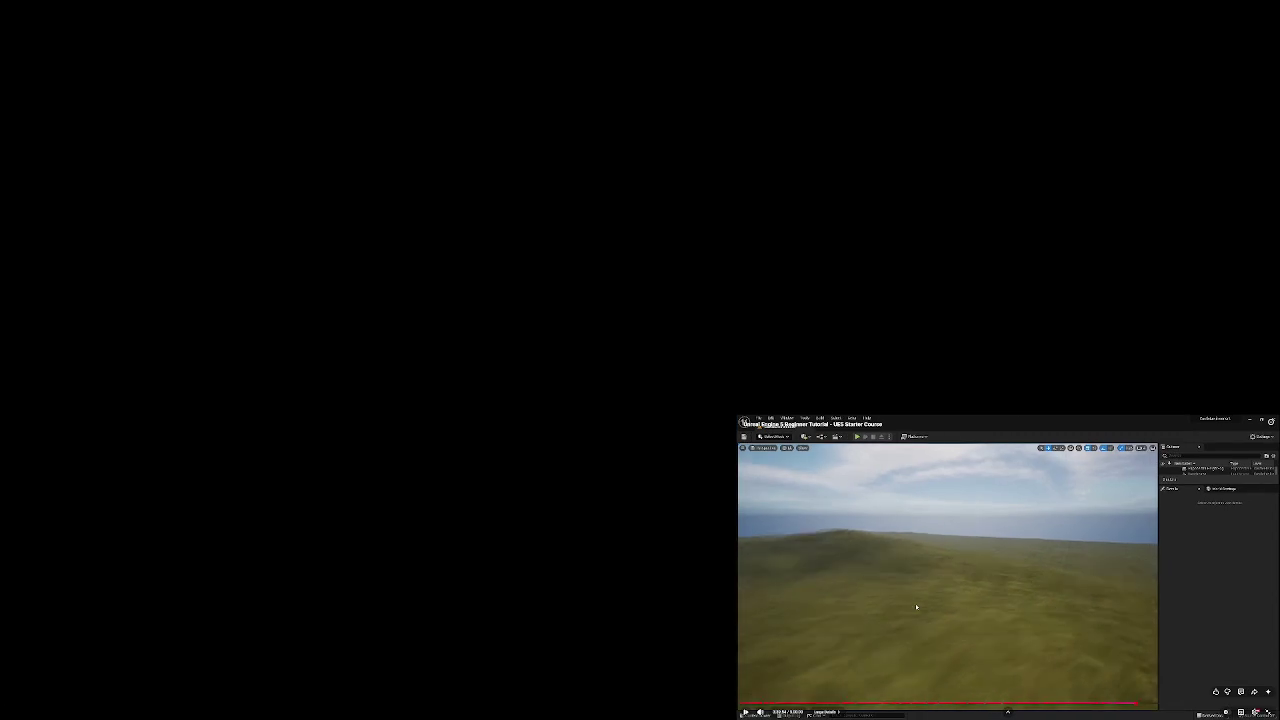
click(915, 603)
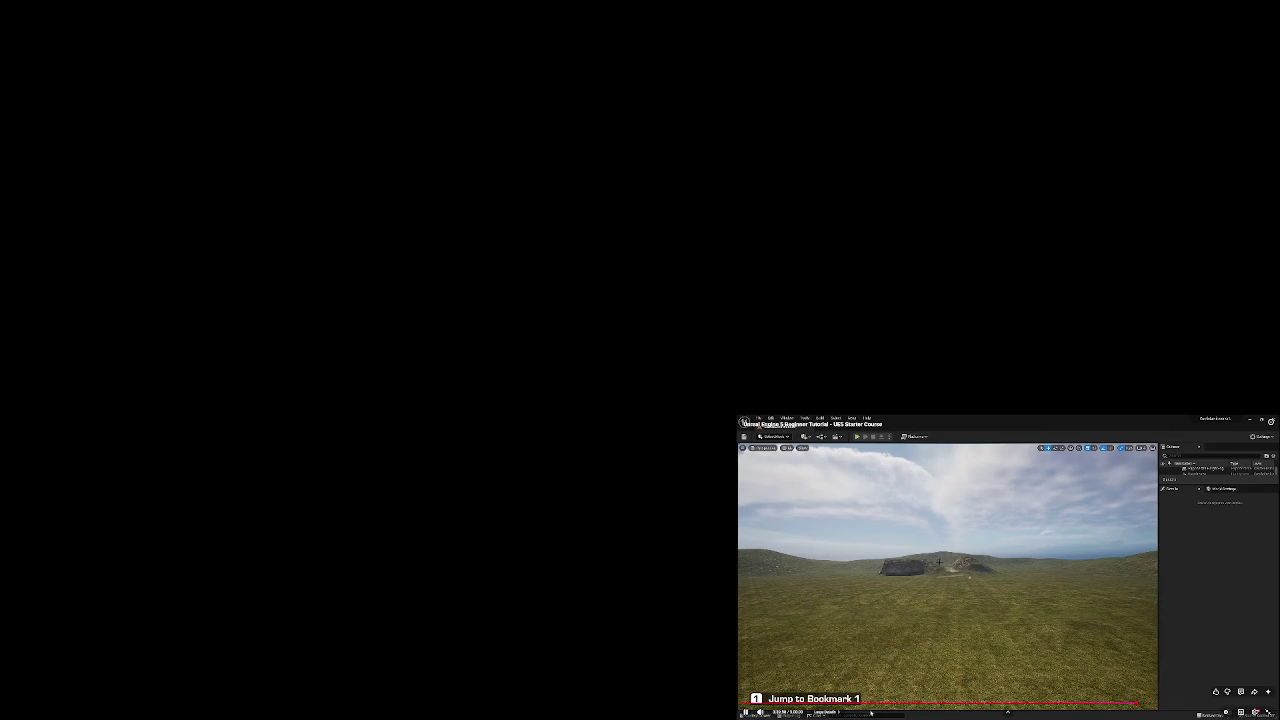
click(909, 626)
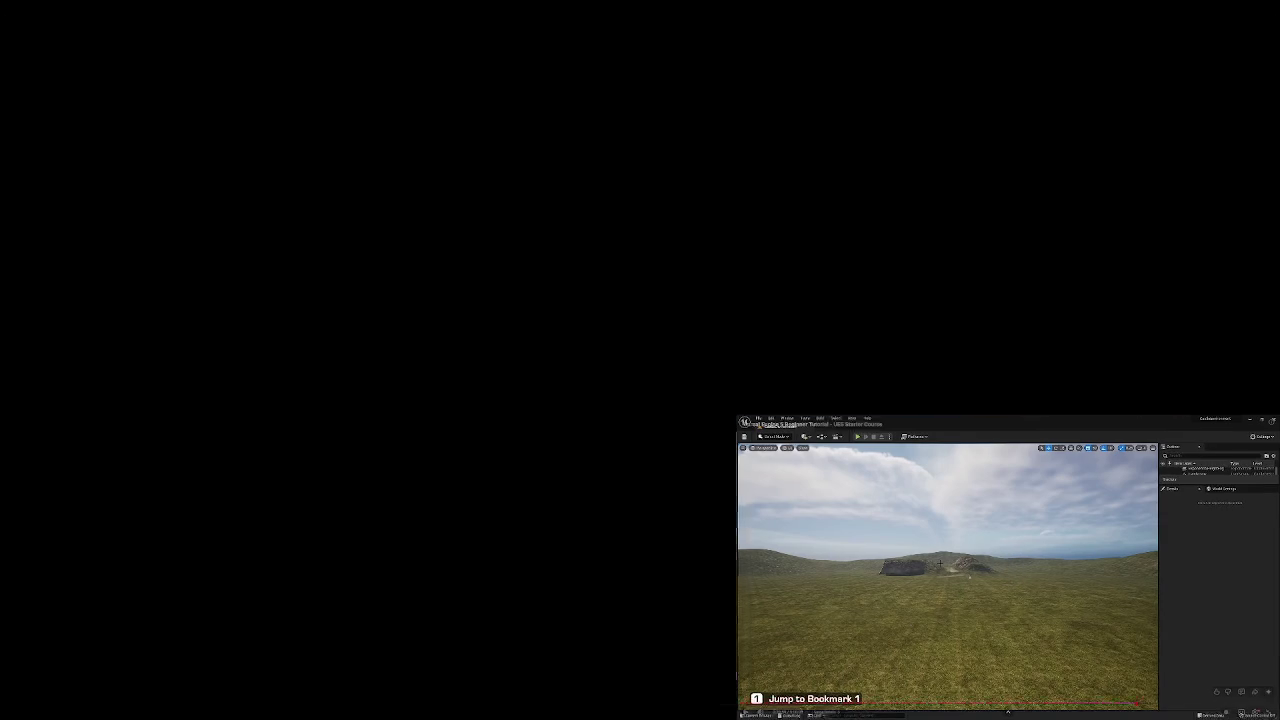
key(alt+Tab)
mouse_move(596, 345)
mouse_down()
mouse_move(596, 440)
mouse_move(603, 338)
mouse_up()
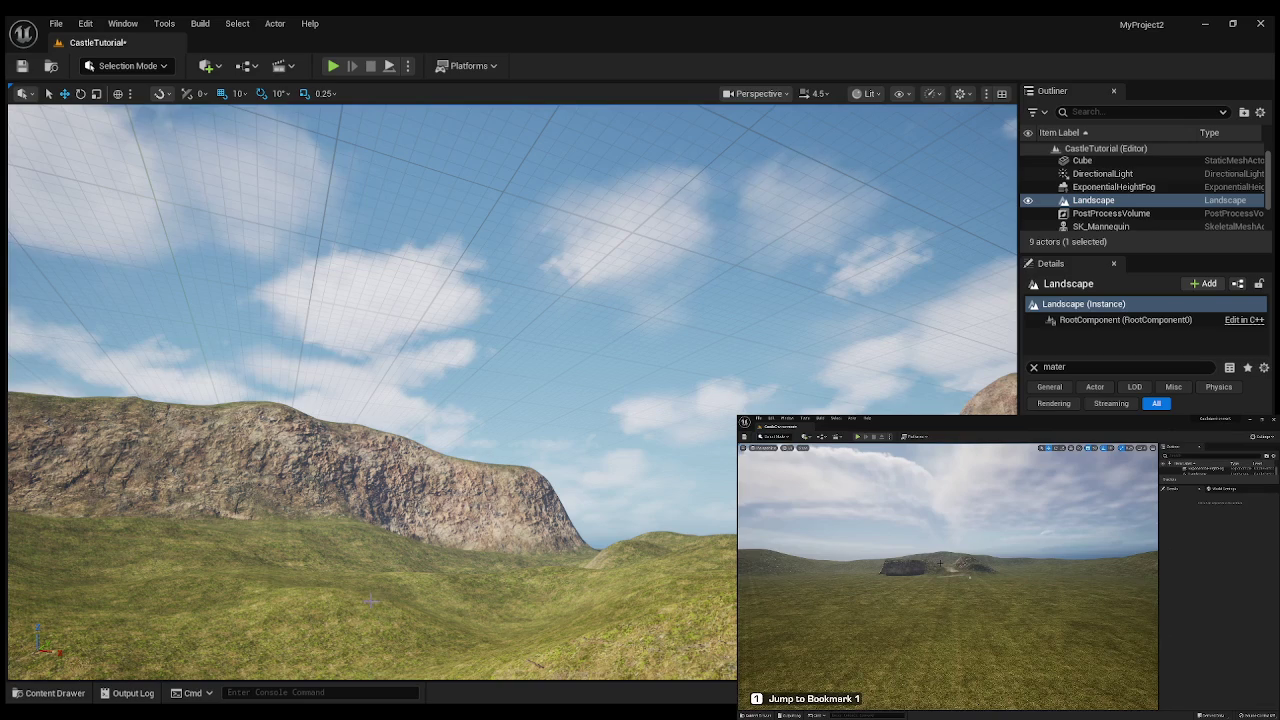
- Resume the reference tutorial video, then pause it
click(877, 538)
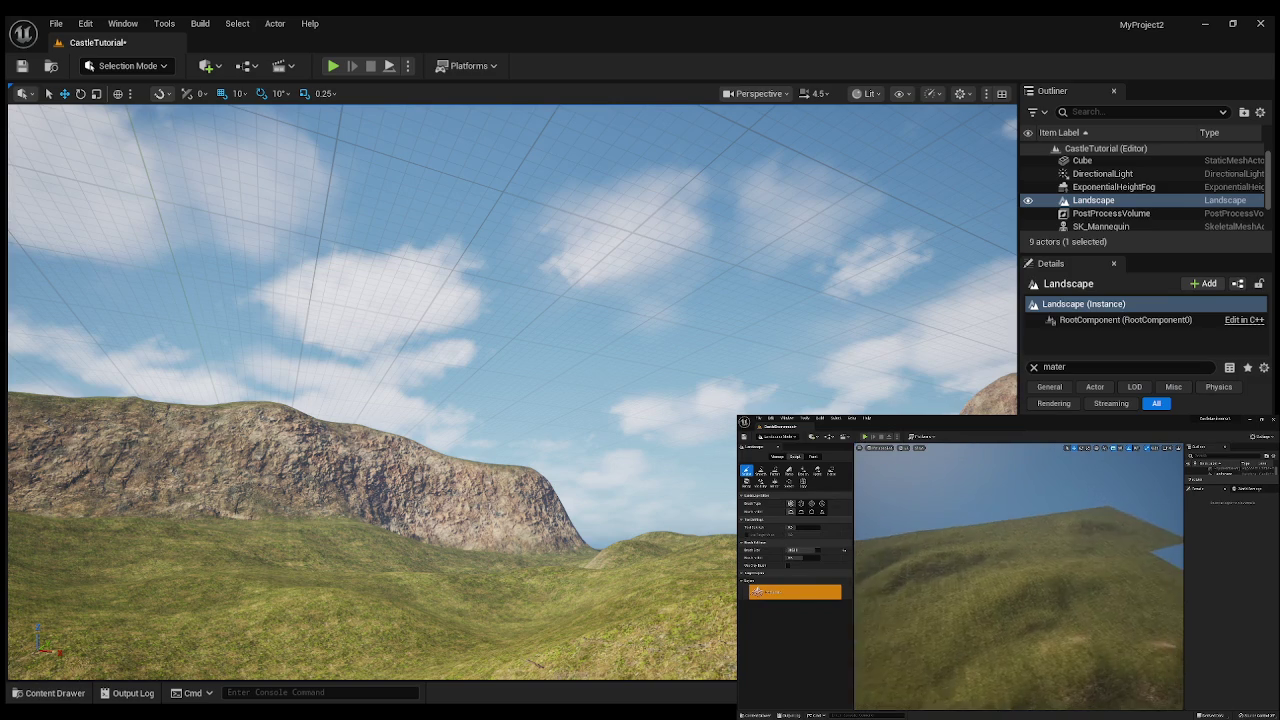
mouse_move(877, 539)
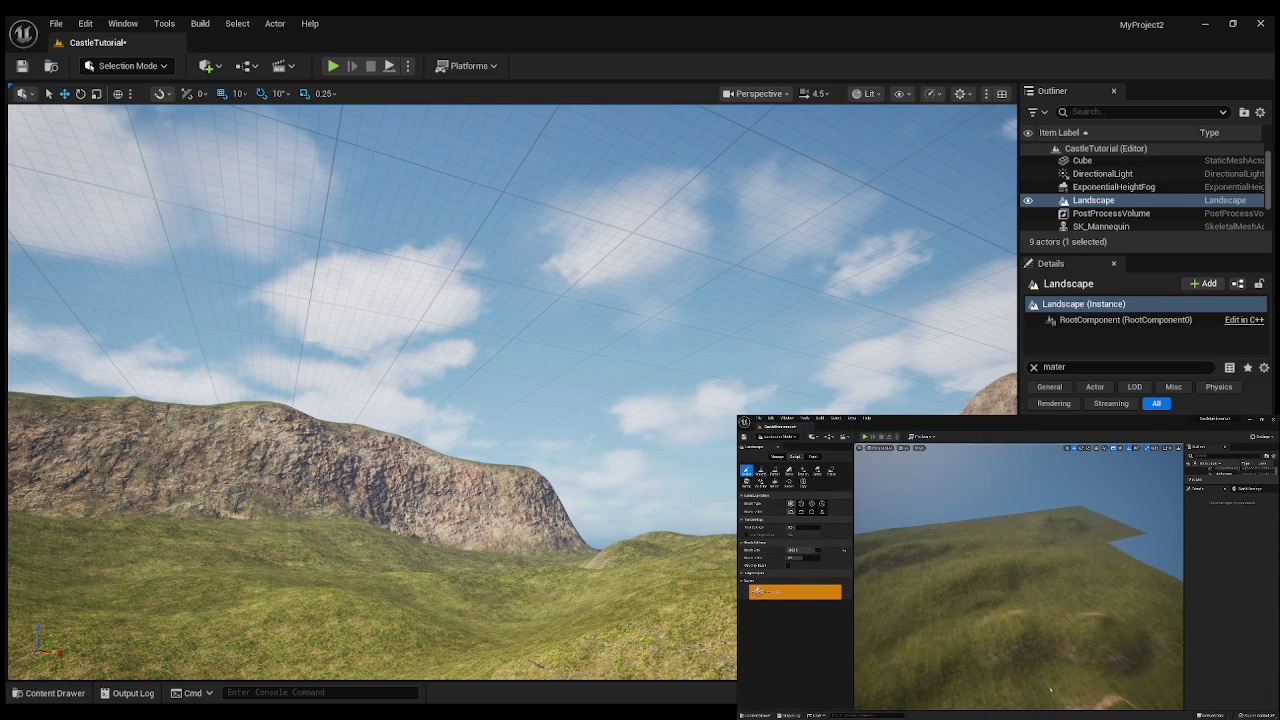
mouse_move(876, 535)
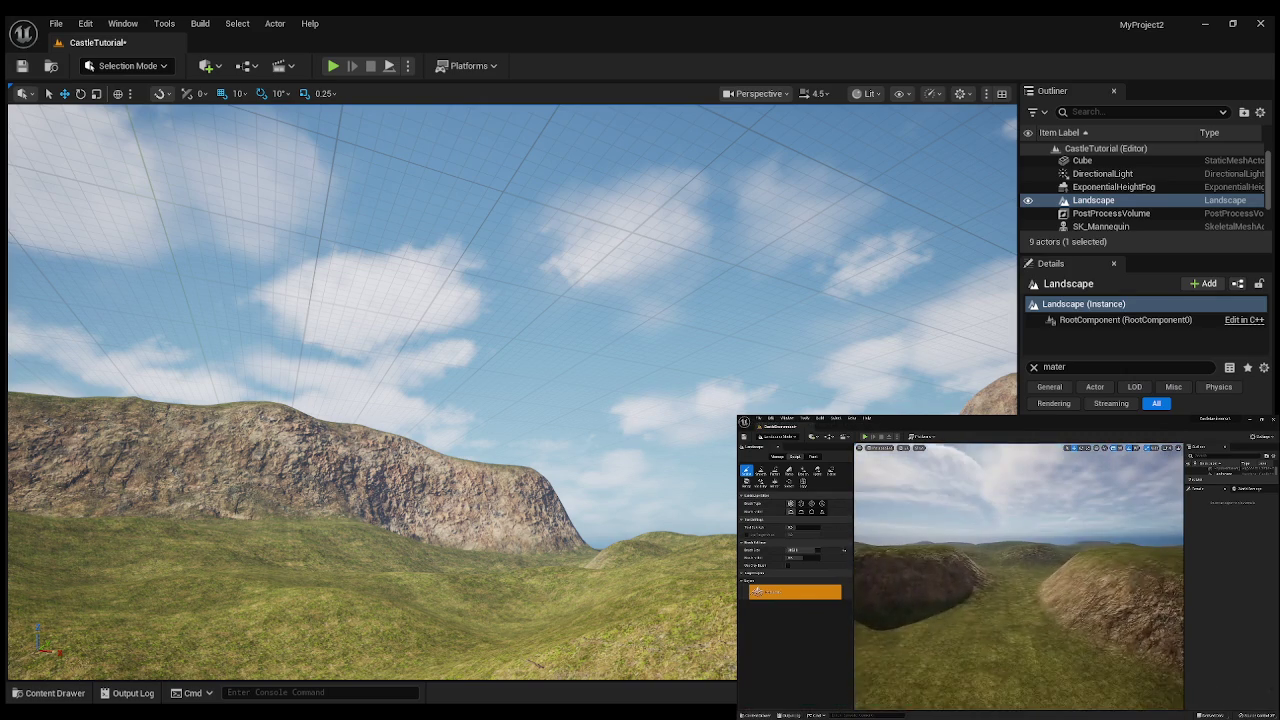
click(876, 535)
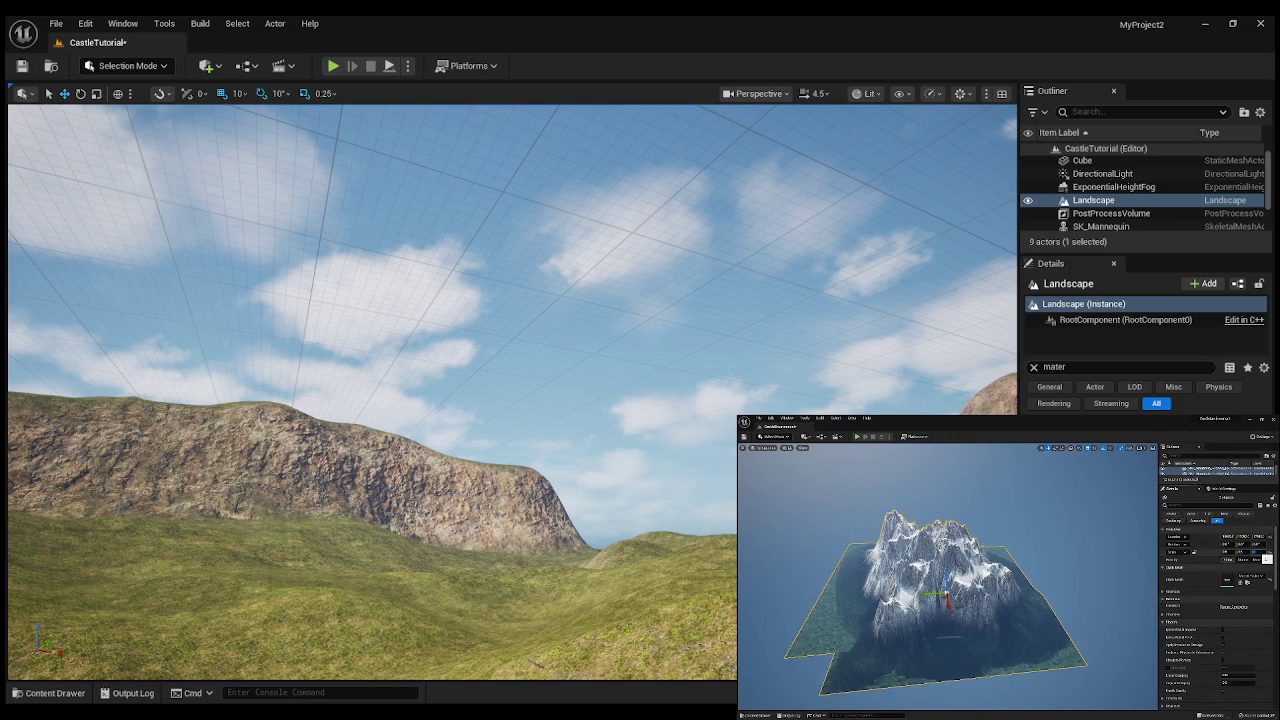
mouse_move(865, 520)
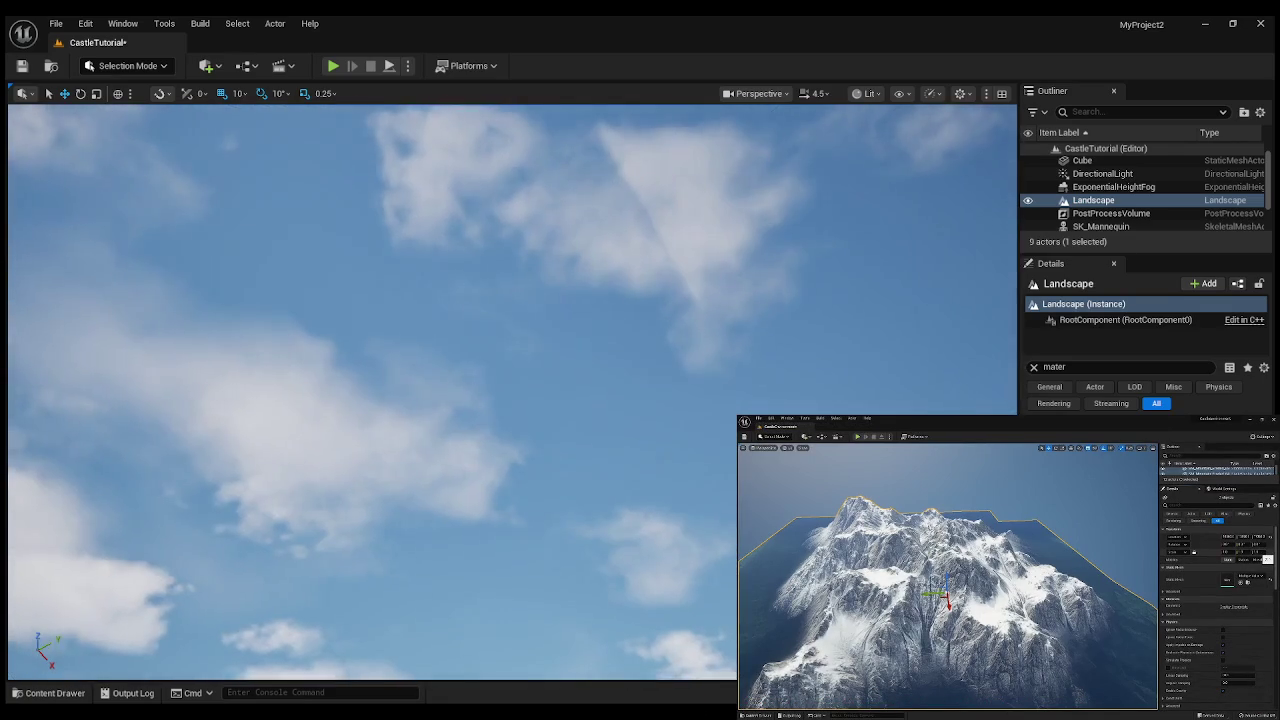
- Place SM_Mountain_Eroded_03 from CastleAssets > Meshes into the level
key(f)
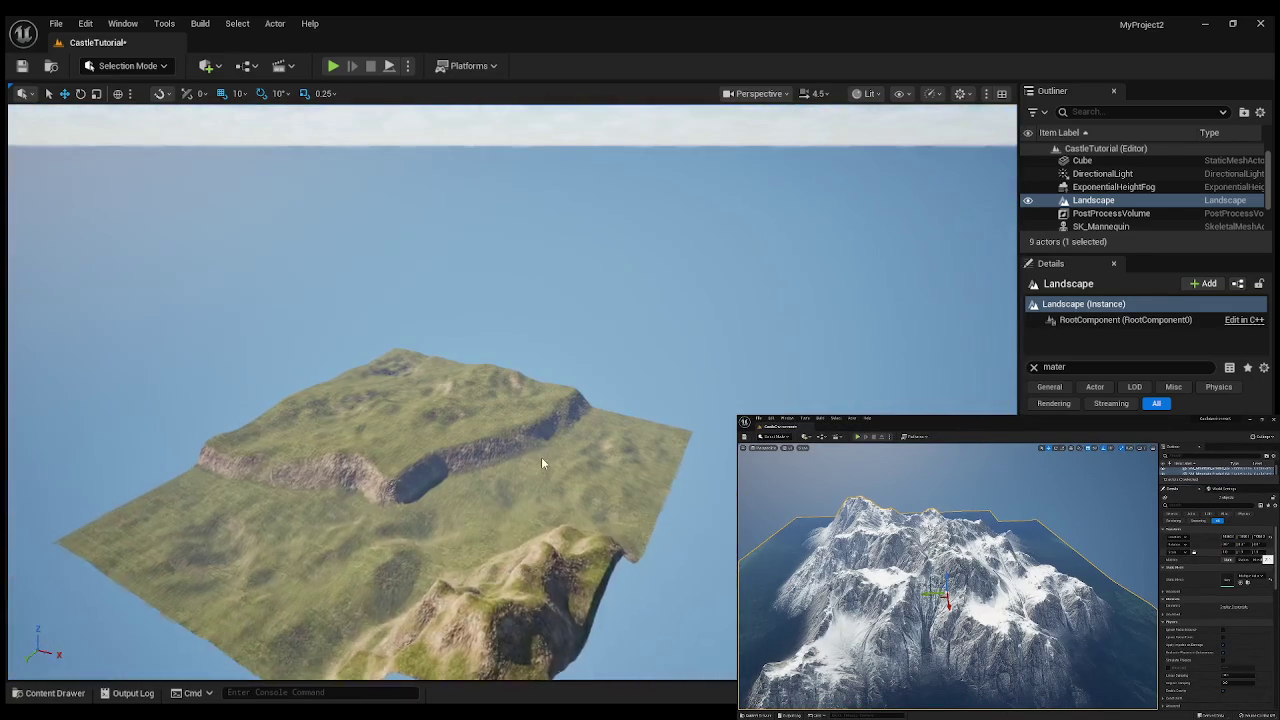
click(42, 693)
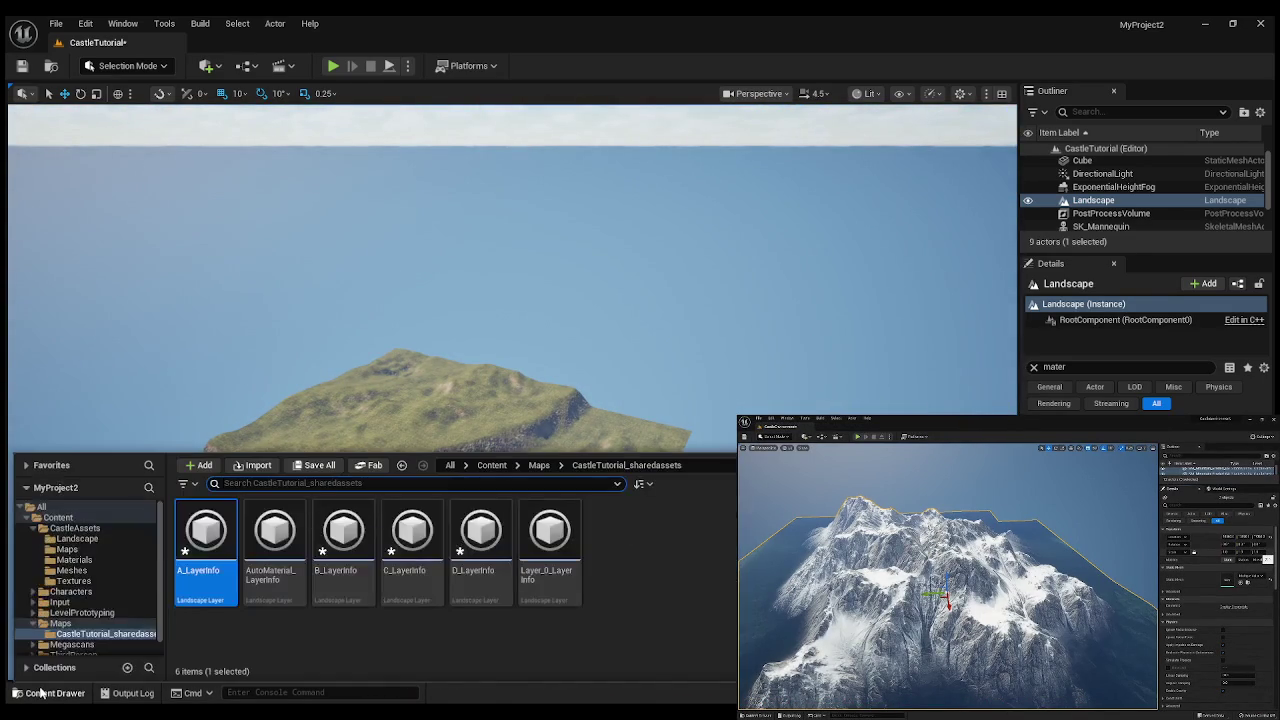
click(82, 540)
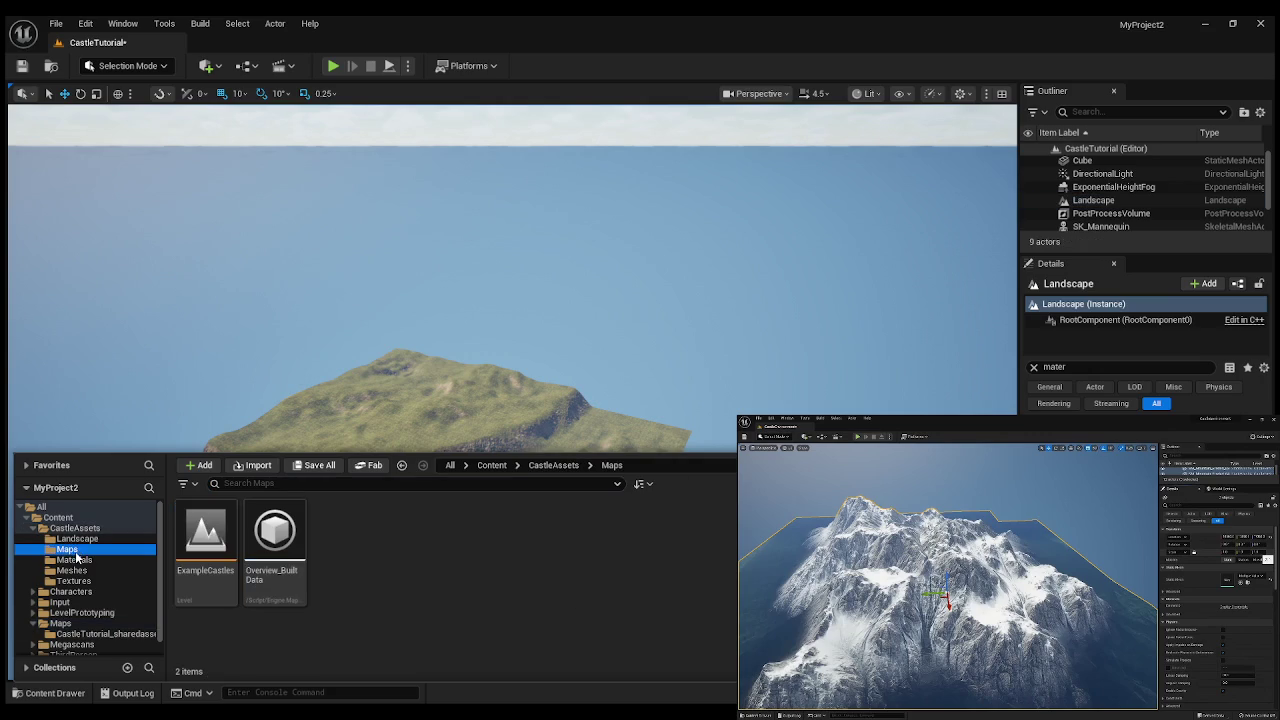
click(75, 560)
click(72, 570)
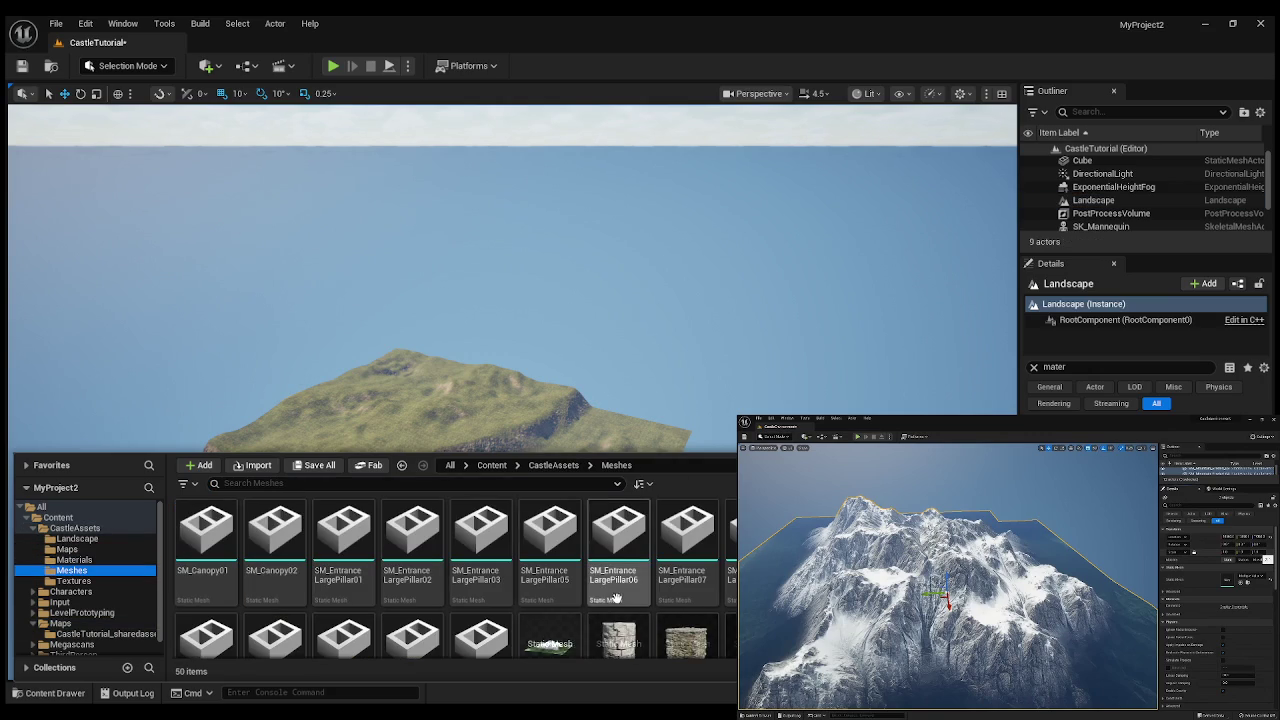
scroll(681, 560, down, 1)
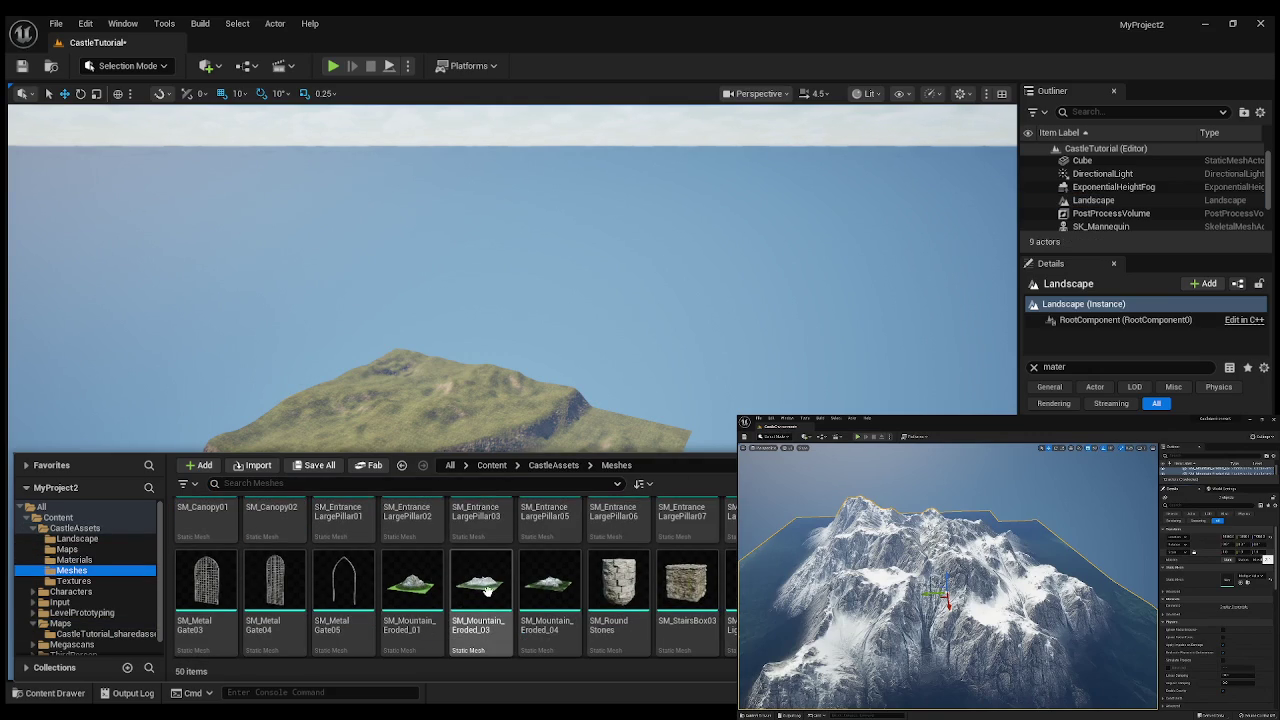
mouse_move(481, 590)
mouse_down()
mouse_move(614, 323)
mouse_move(647, 342)
mouse_up()
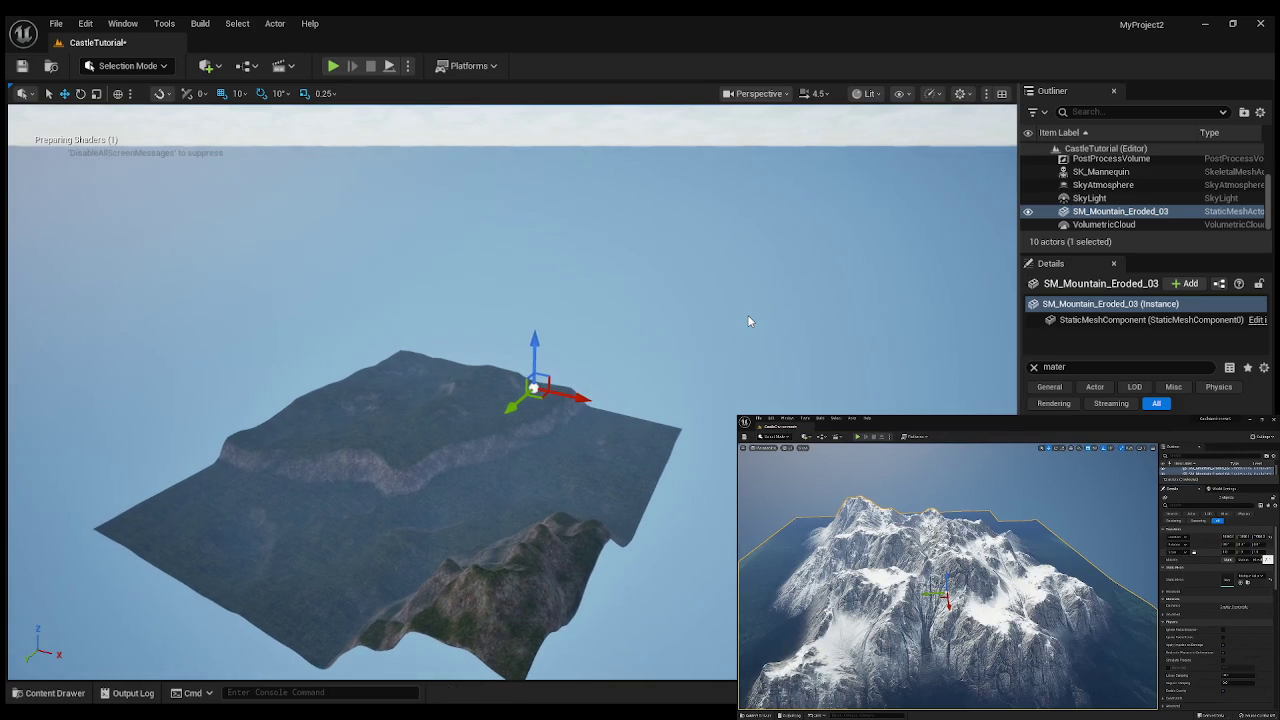
- Look up and fly back to view the snowy mountain's face
mouse_move(748, 316)
mouse_down()
mouse_move(745, 225)
mouse_move(735, 258)
mouse_up()
scroll(512, 392, up, 4)
drag(640, 380, 612, 400)
scroll(626, 388, down, 3)
scroll(616, 396, up, 1)
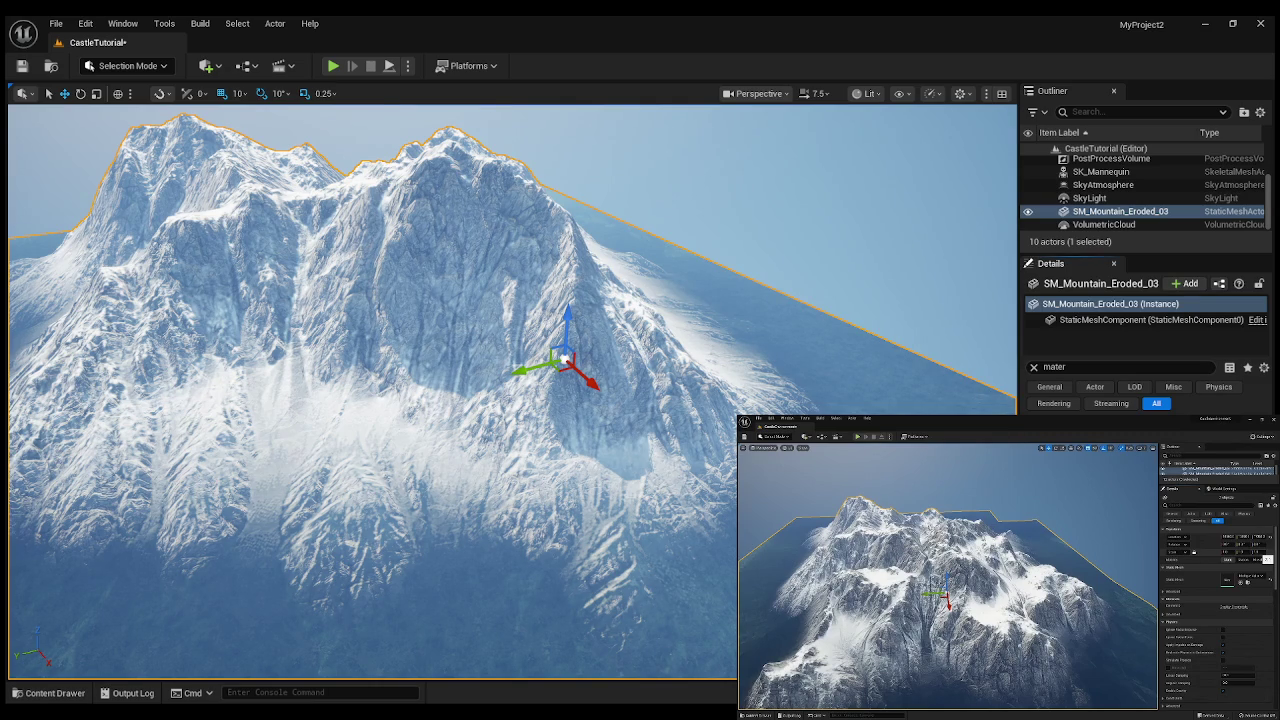
- Clear the 'mater' search so all StaticMeshComponent property categories show, then frame the mountain
click(1049, 387)
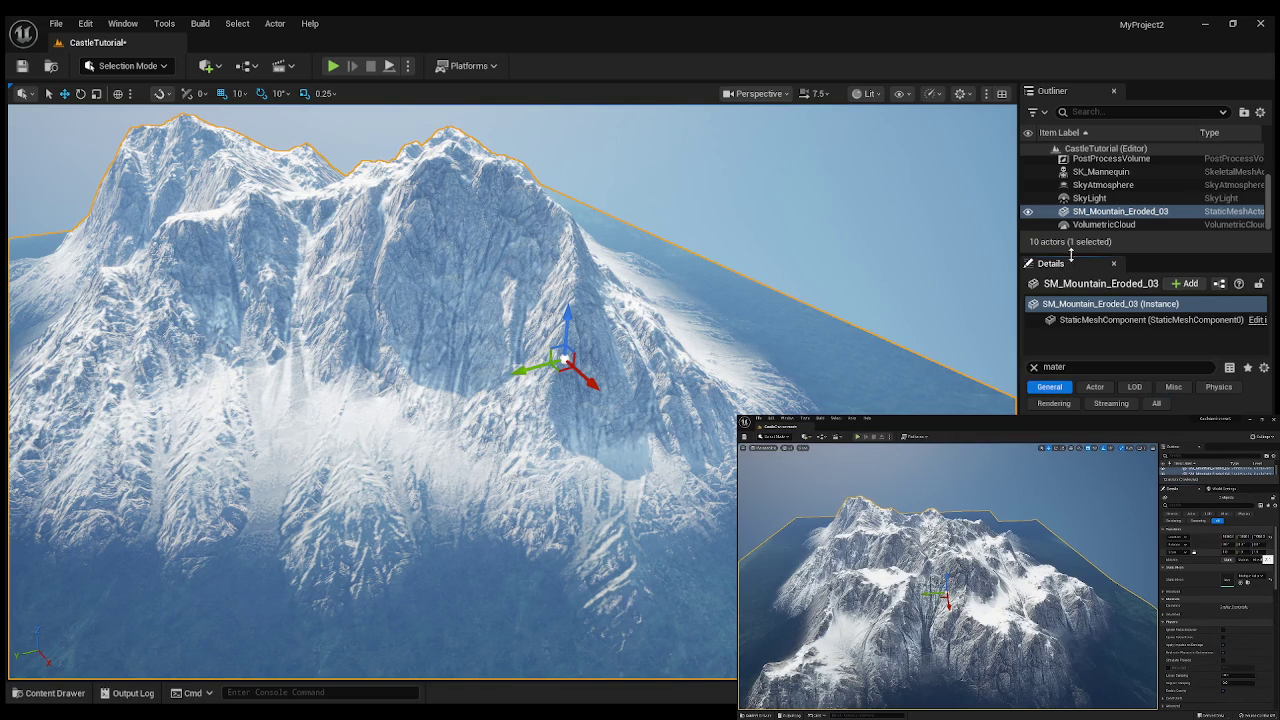
click(1083, 322)
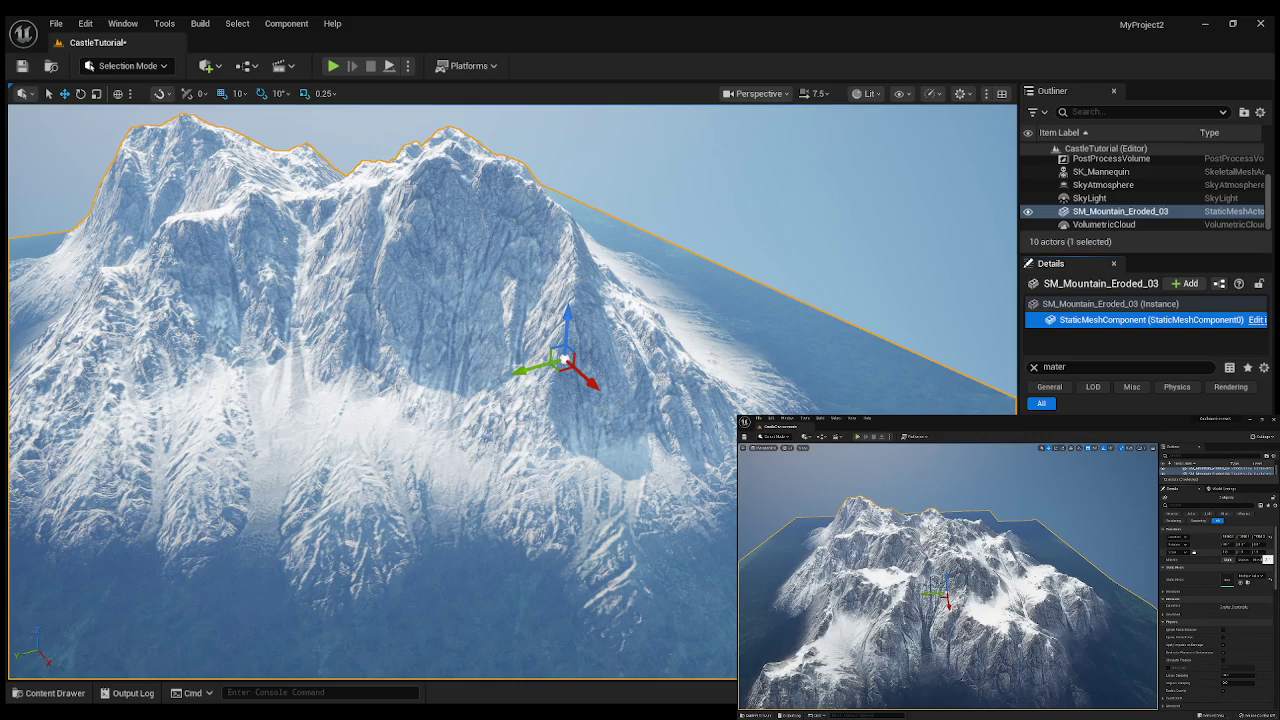
click(1131, 387)
click(1177, 387)
click(1228, 388)
click(1044, 404)
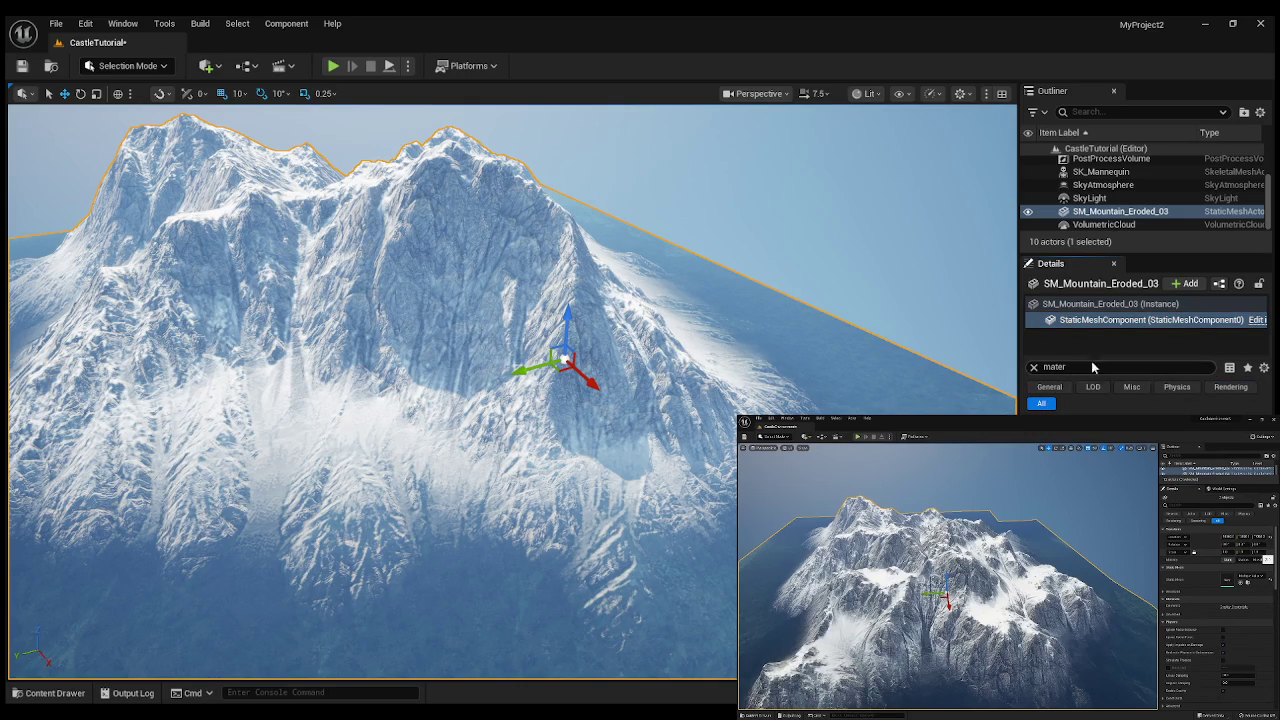
click(1034, 367)
key(f)
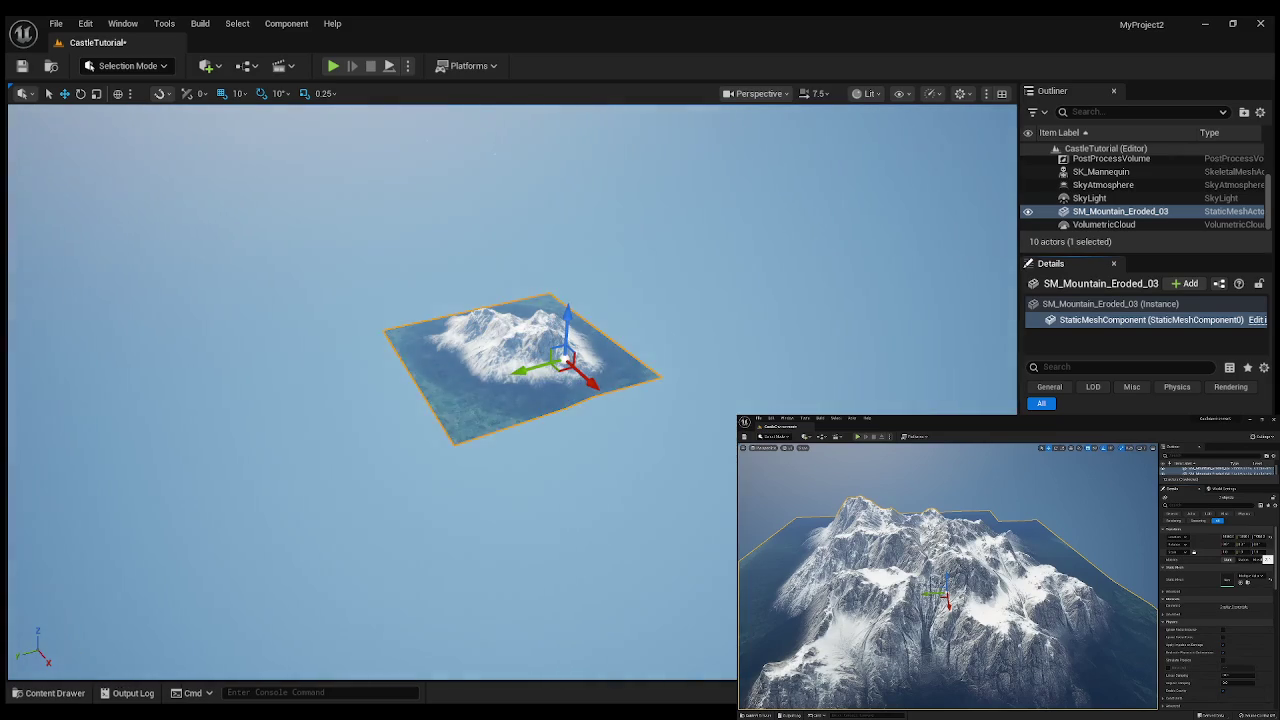
- Shift the mountain mesh along its Y axis to rise behind the plateau, then inspect and frame it
mouse_move(530, 368)
mouse_down()
mouse_move(347, 397)
mouse_move(674, 337)
mouse_move(676, 352)
mouse_up()
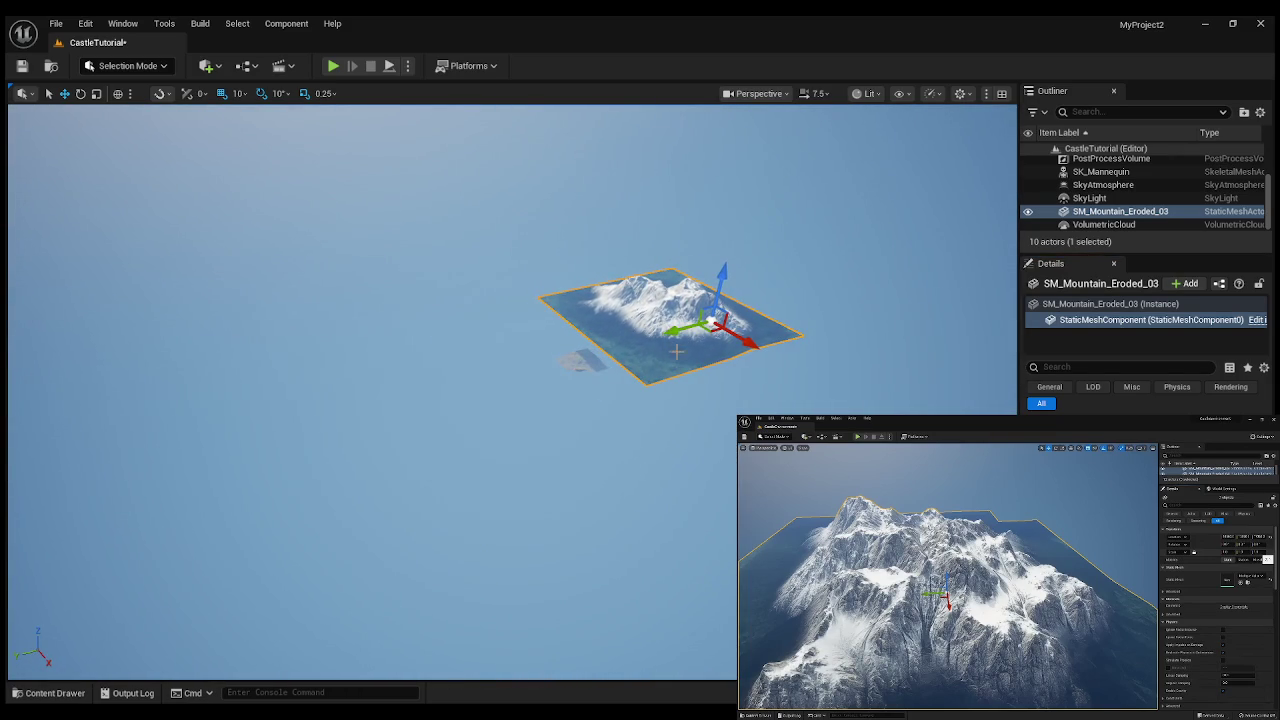
right_click(511, 403)
scroll(511, 403, up, 1)
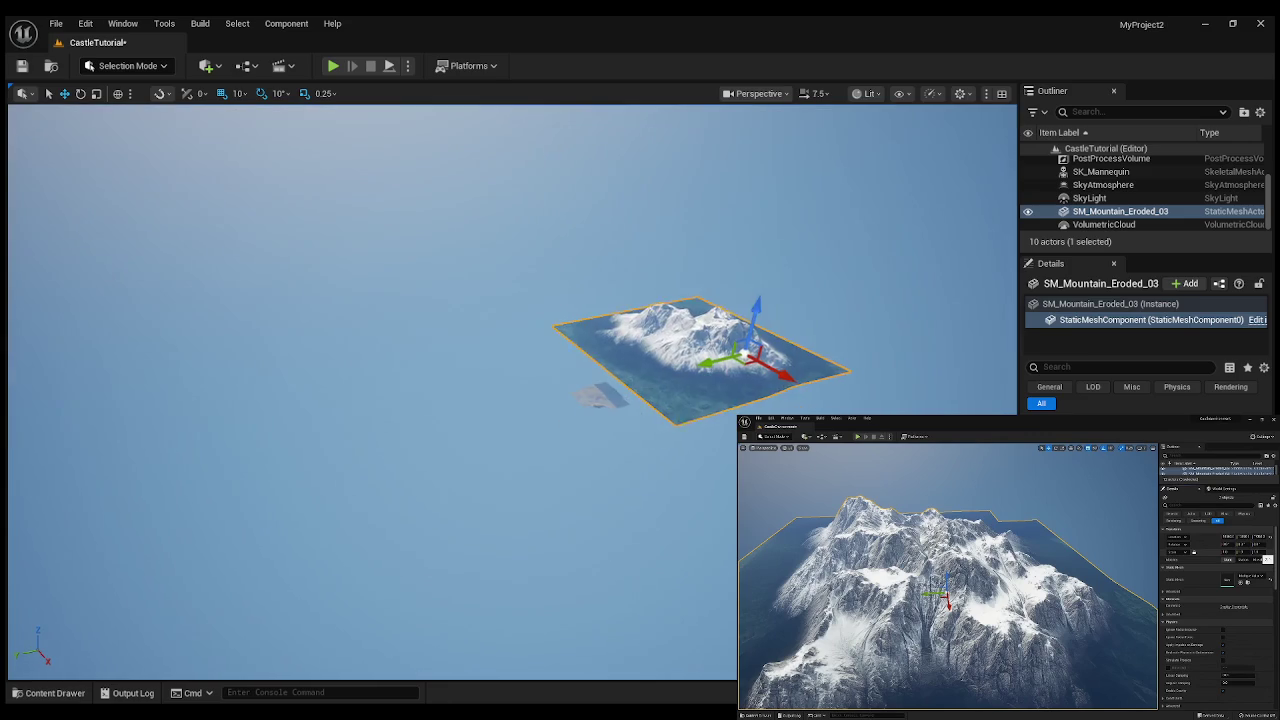
key(w)
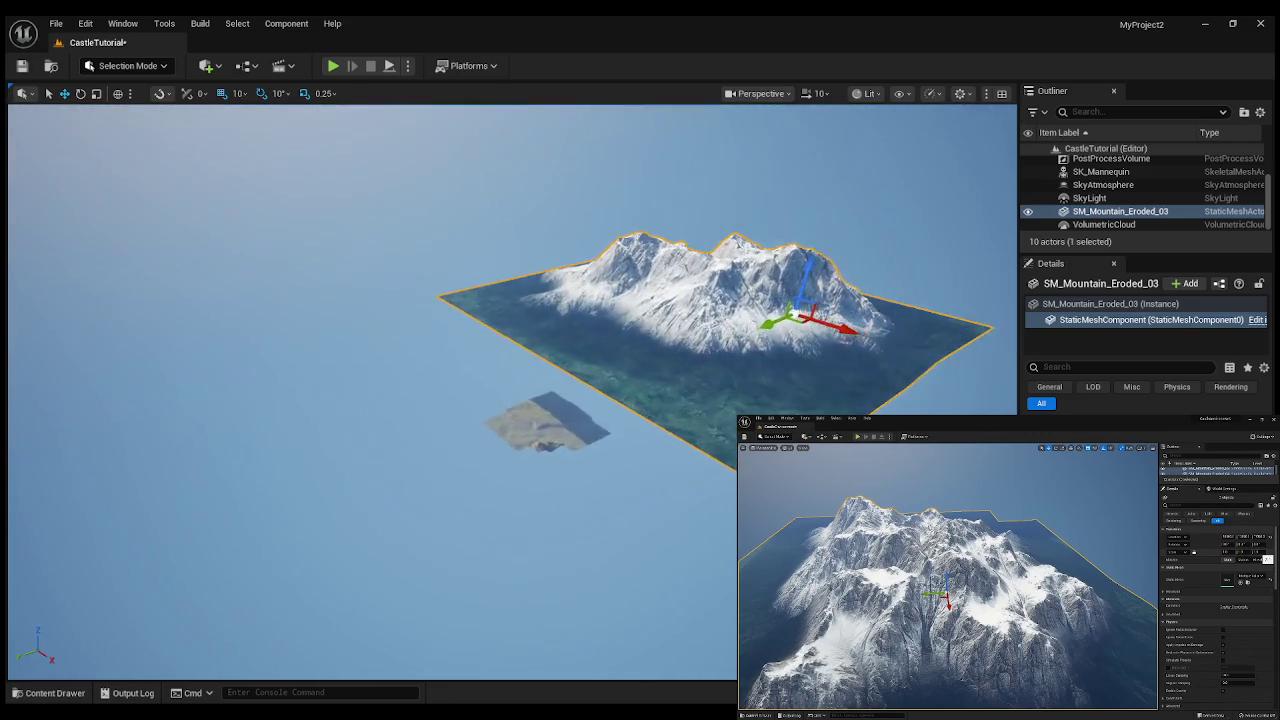
key(w)
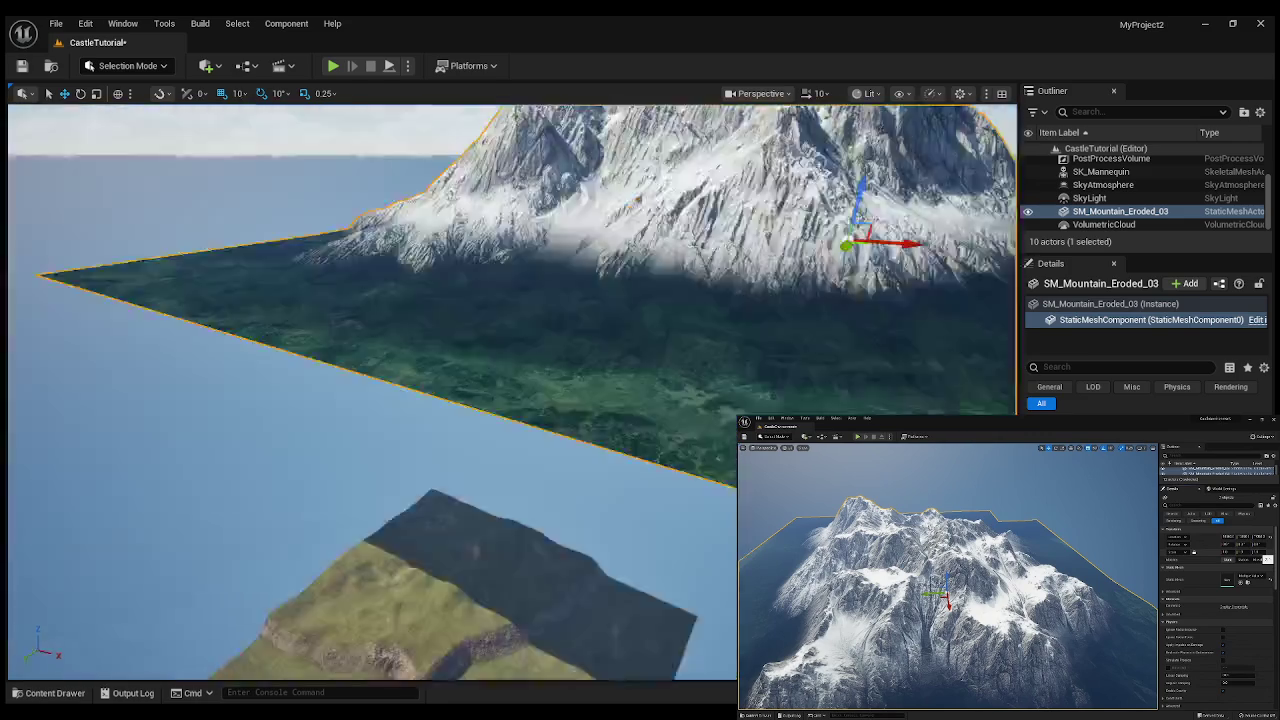
key(s)
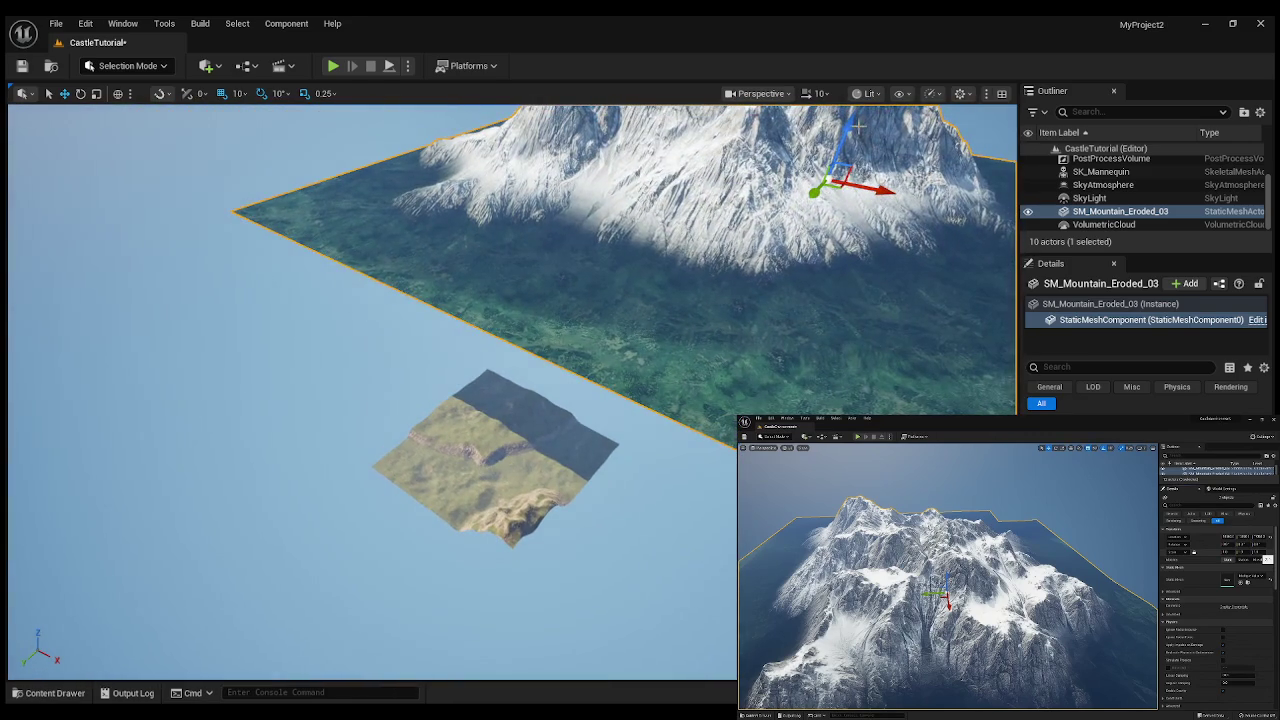
key(s)
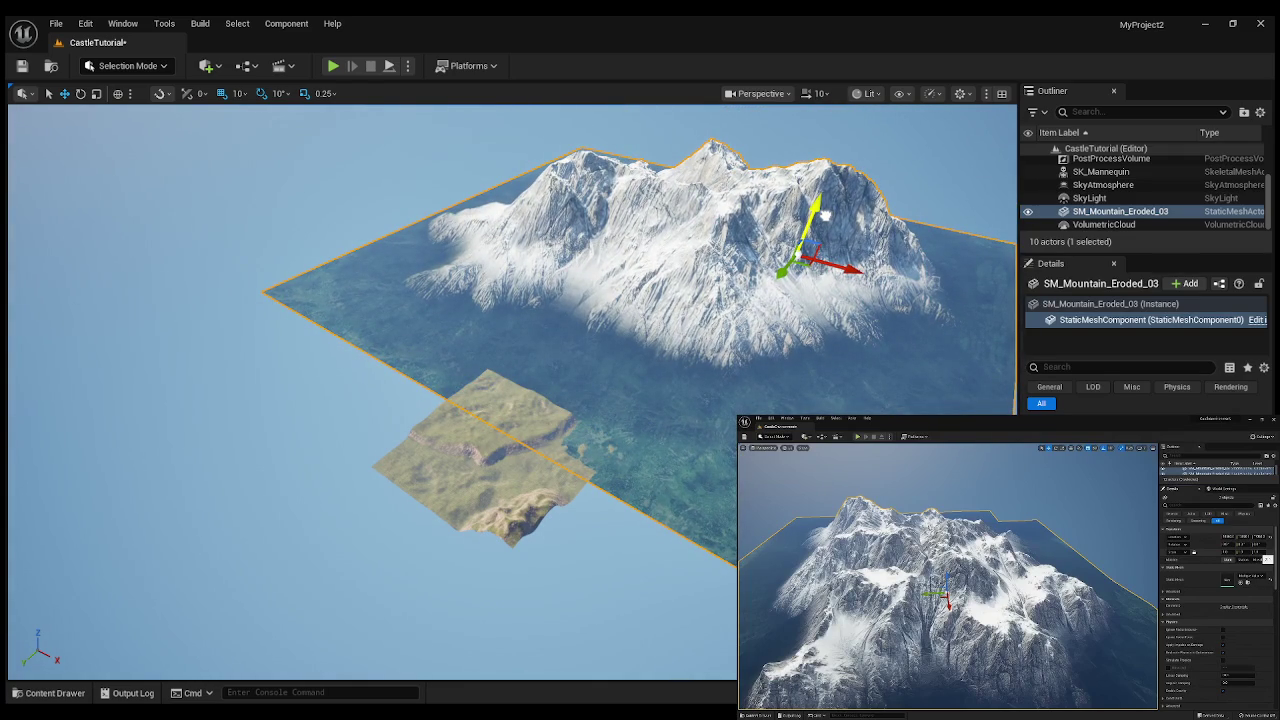
drag(782, 274, 800, 262)
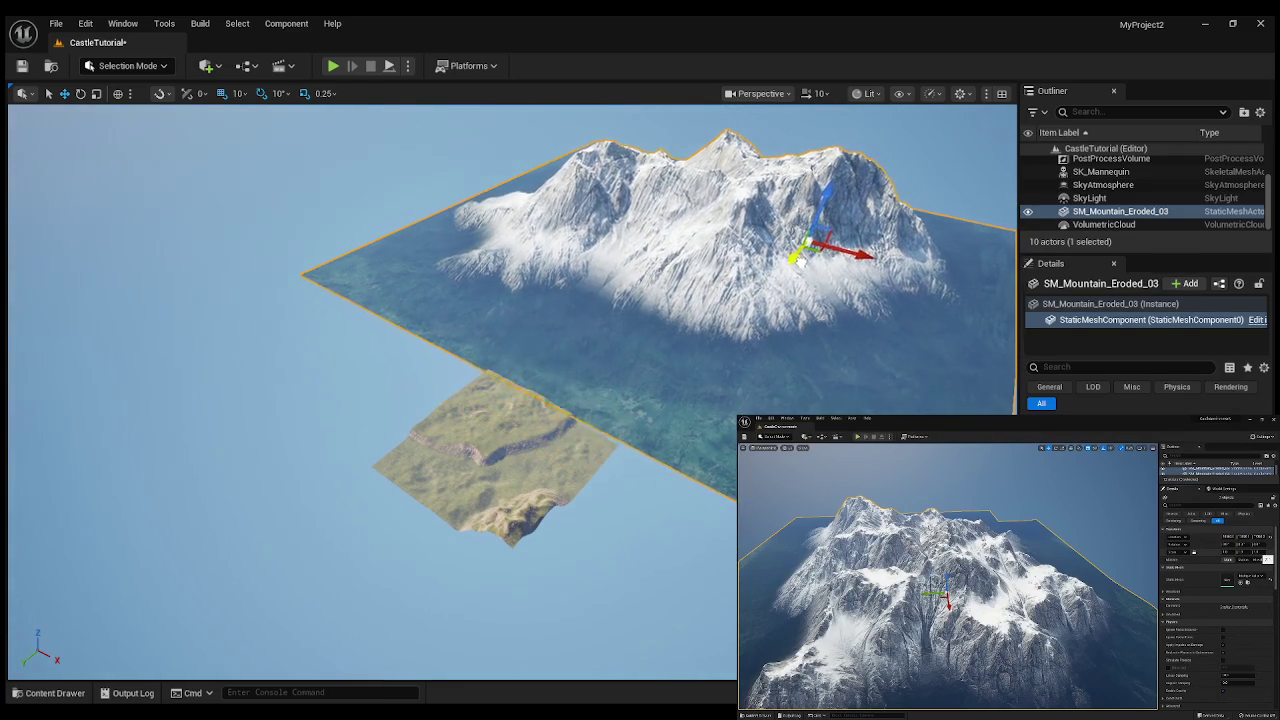
mouse_move(545, 570)
mouse_down()
mouse_move(640, 560)
mouse_move(620, 562)
mouse_move(620, 474)
mouse_move(640, 425)
mouse_move(625, 418)
mouse_move(690, 415)
mouse_move(690, 350)
mouse_up()
key(f)
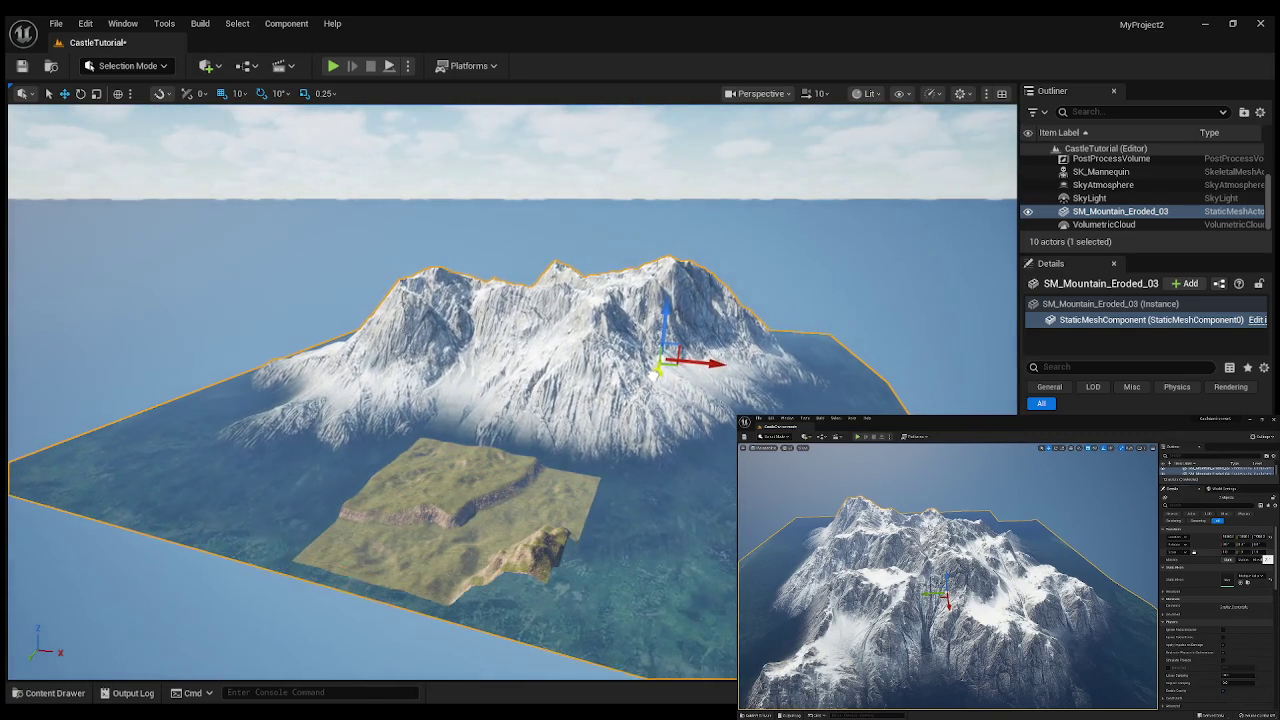
mouse_move(662, 358)
mouse_down()
mouse_move(600, 330)
mouse_move(550, 336)
mouse_move(530, 356)
mouse_move(532, 340)
mouse_move(595, 336)
mouse_up()
mouse_move(567, 571)
mouse_down()
mouse_move(567, 560)
mouse_move(567, 571)
mouse_up()
drag(287, 375, 340, 394)
drag(390, 353, 390, 353)
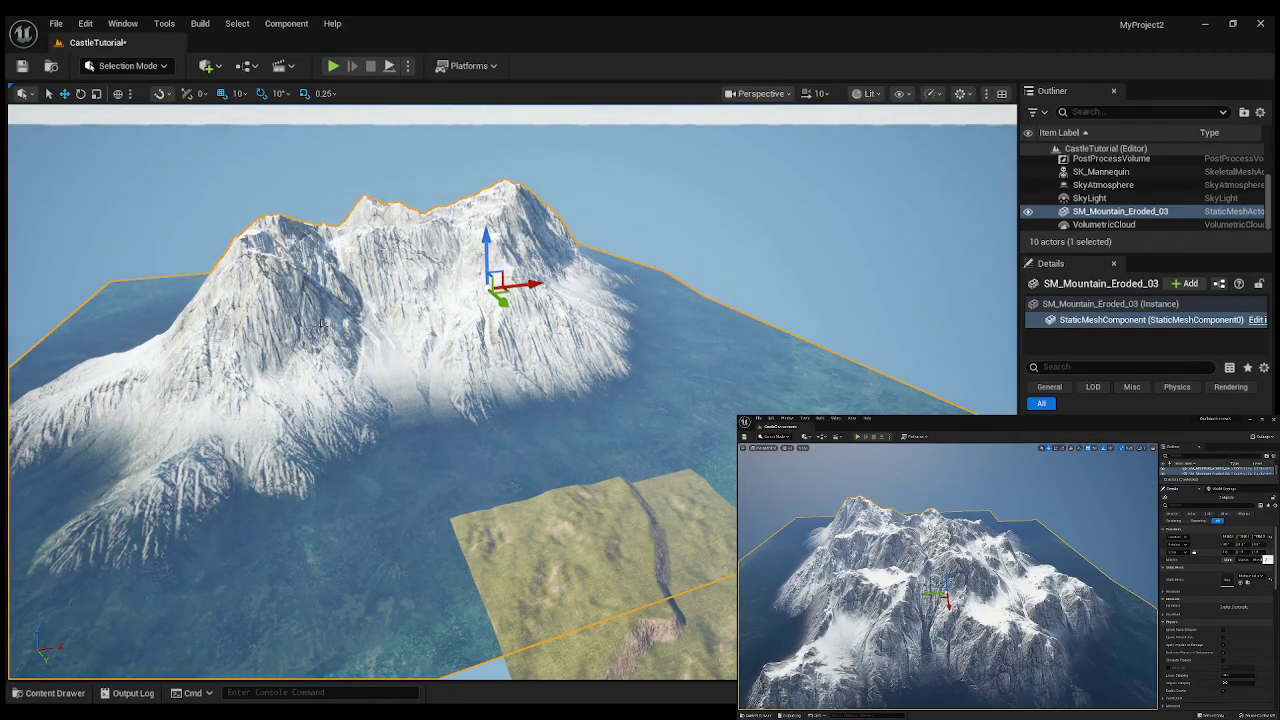
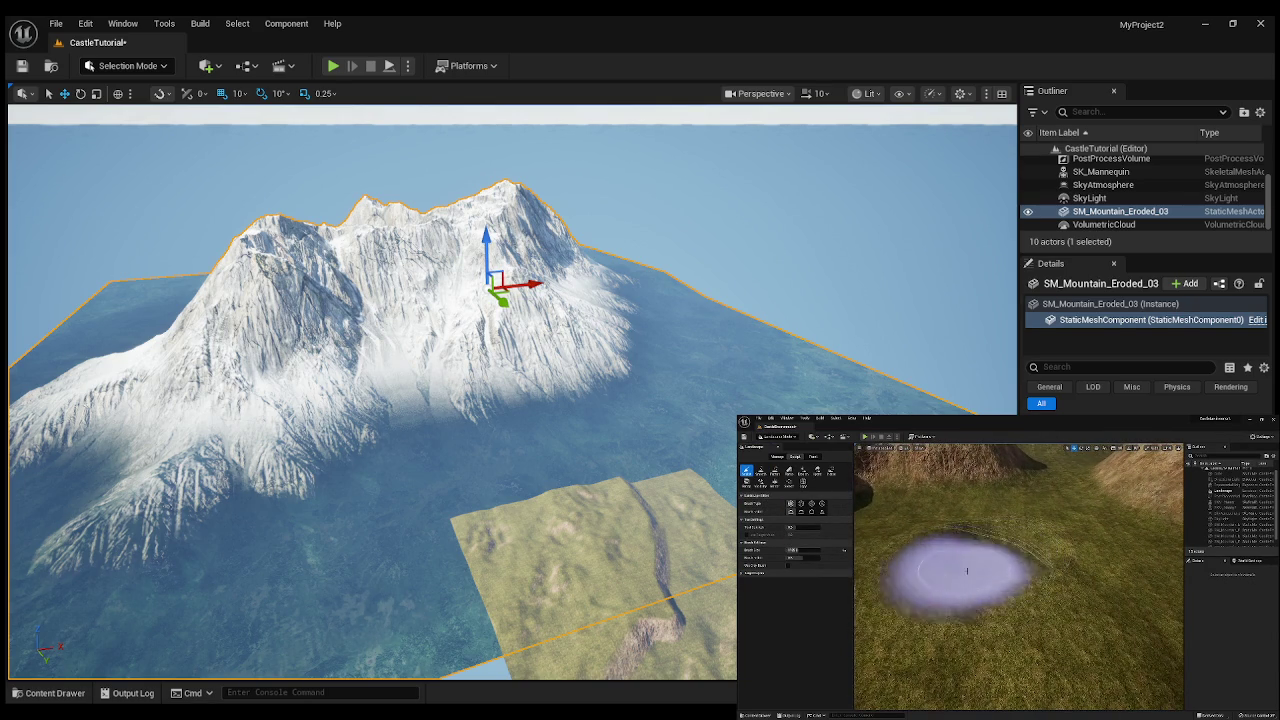
- Pause the reference video, fly over the cliff and grass tile, then enter Landscape mode
mouse_move(889, 560)
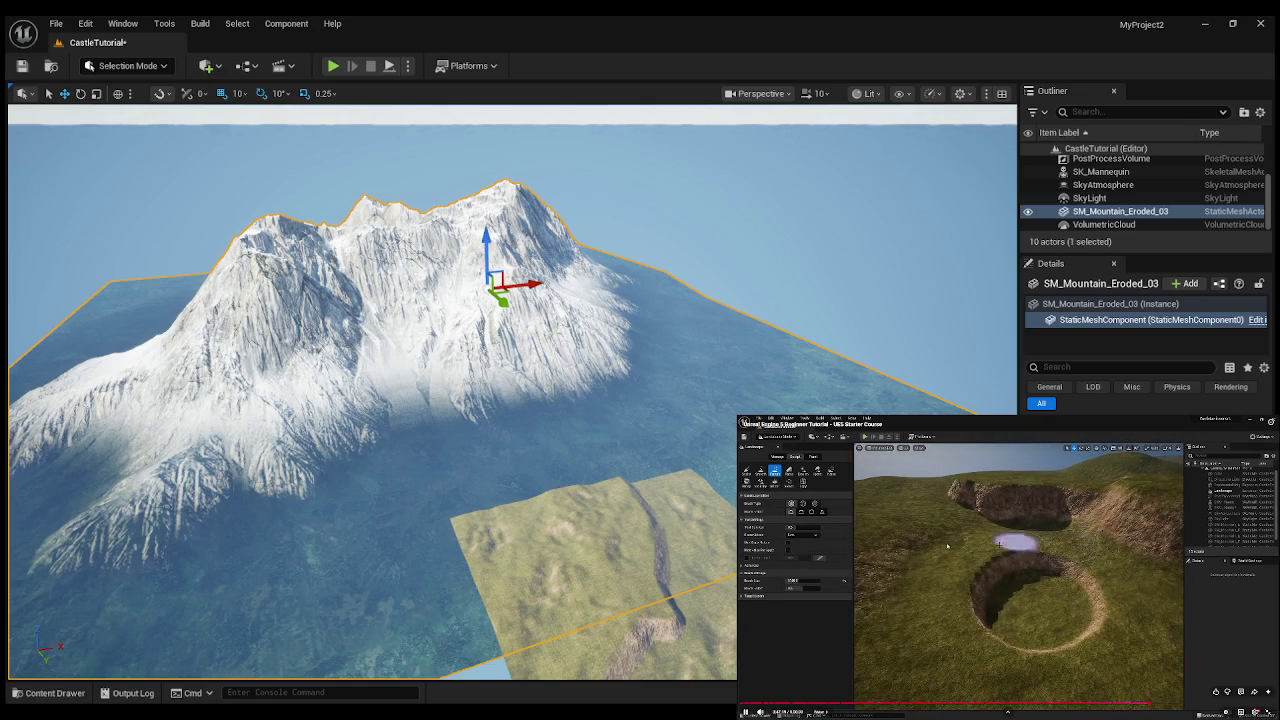
click(945, 548)
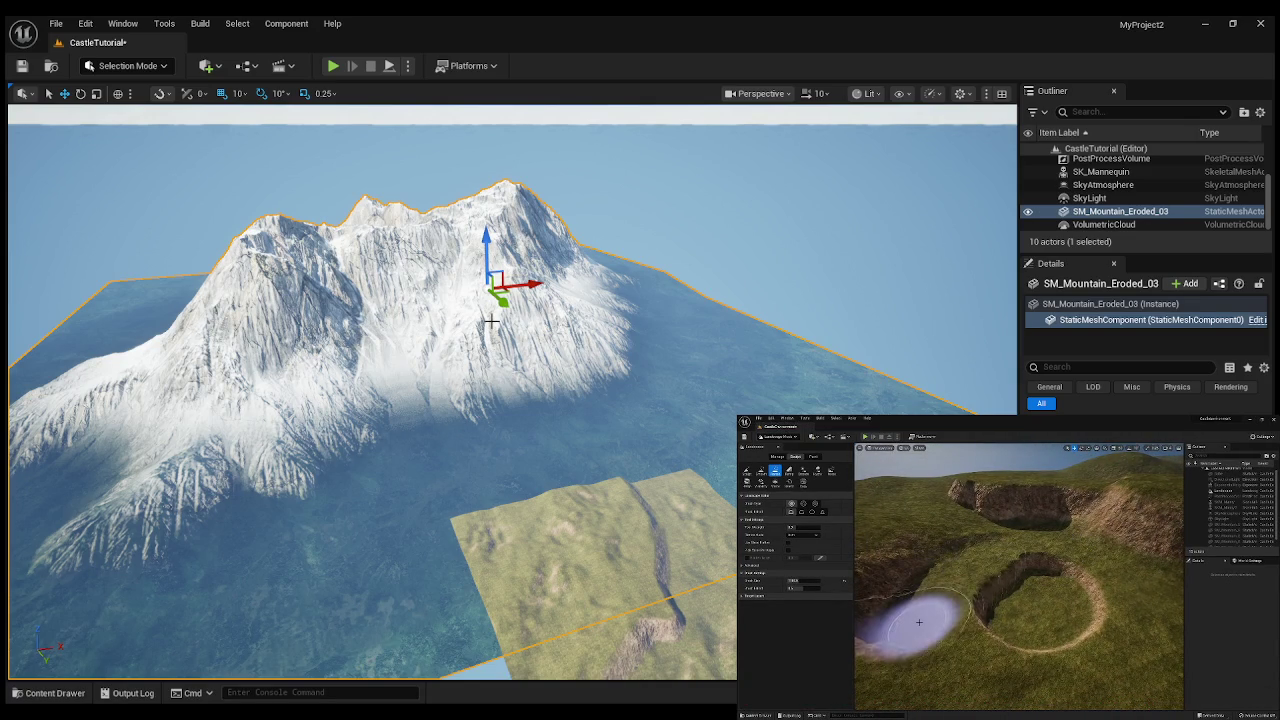
key(w)
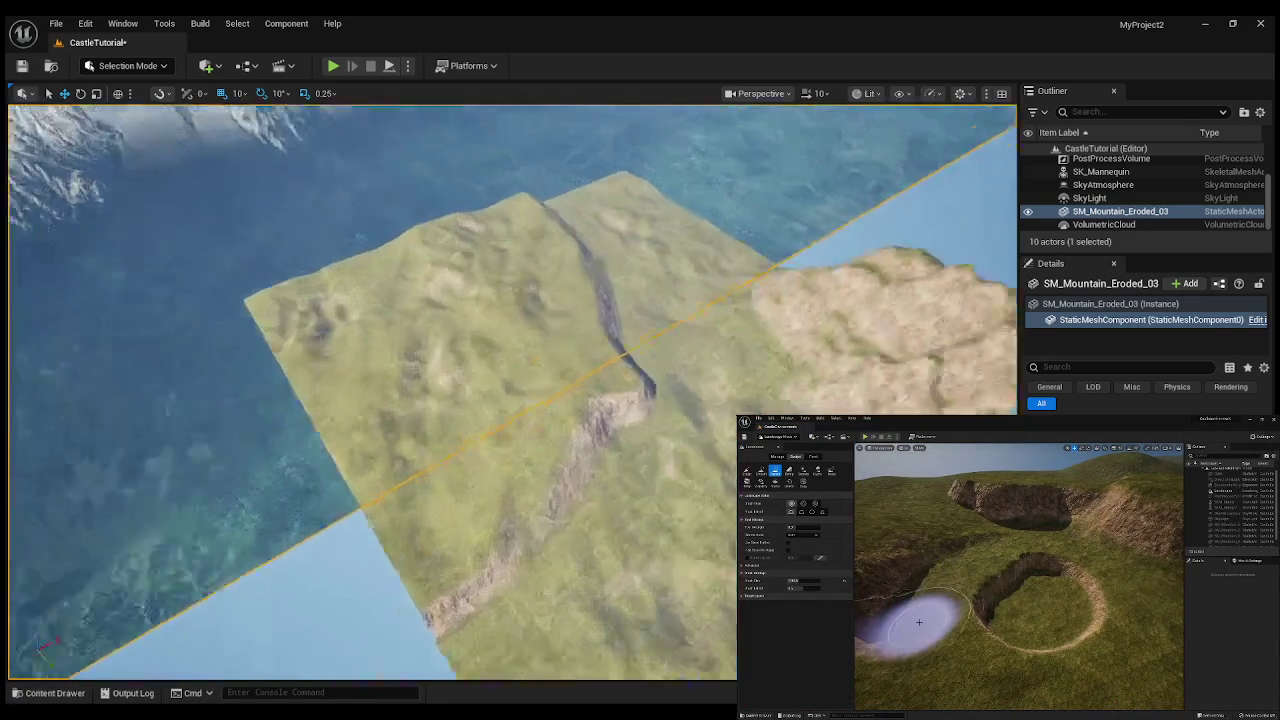
key(f)
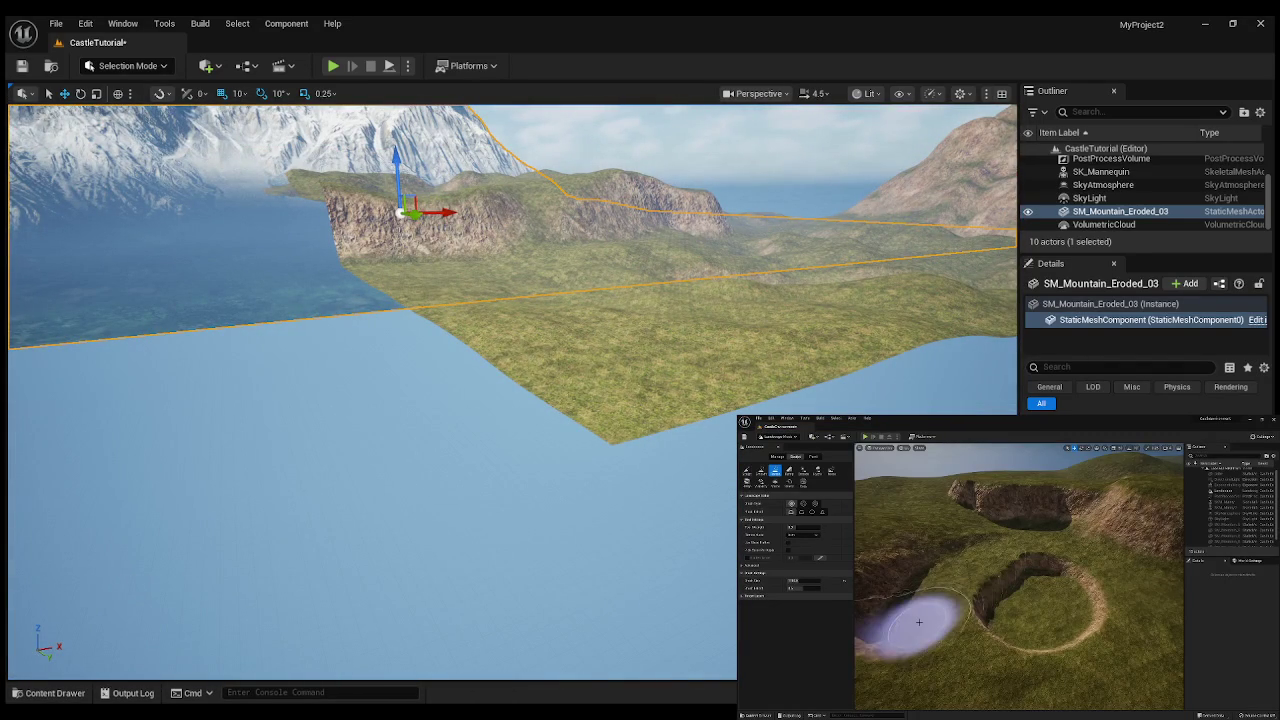
key(w)
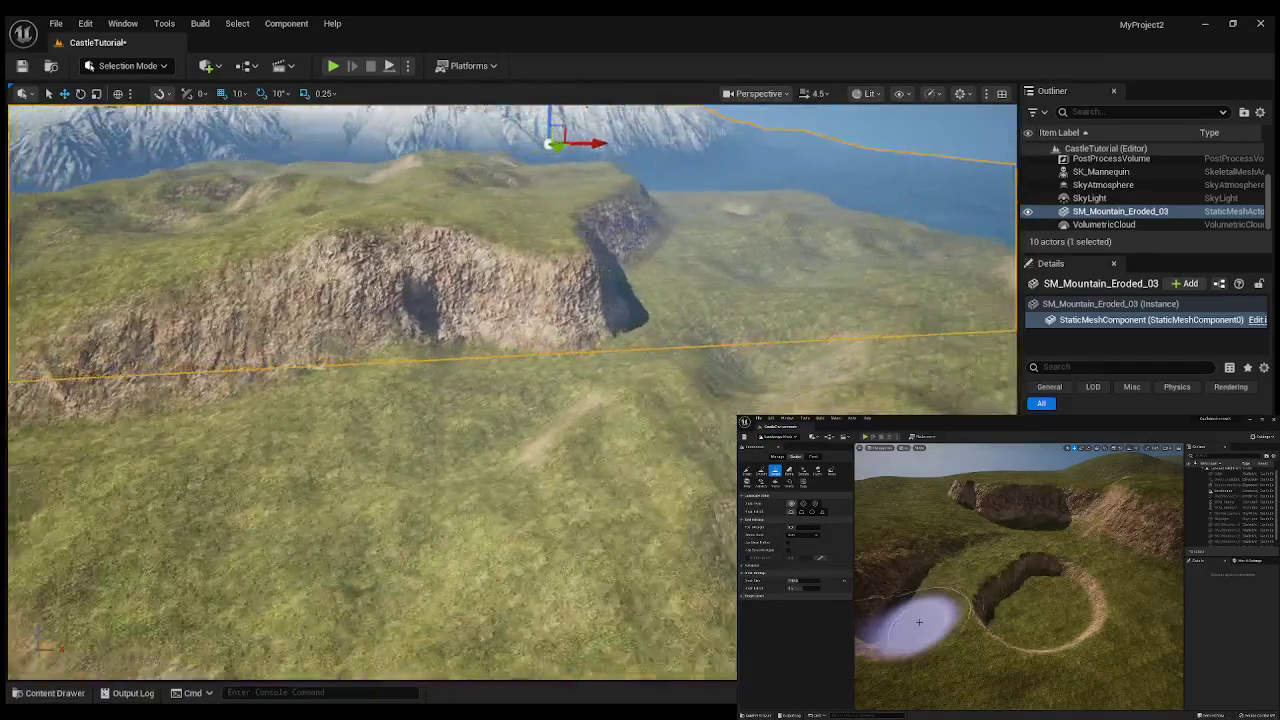
key(w)
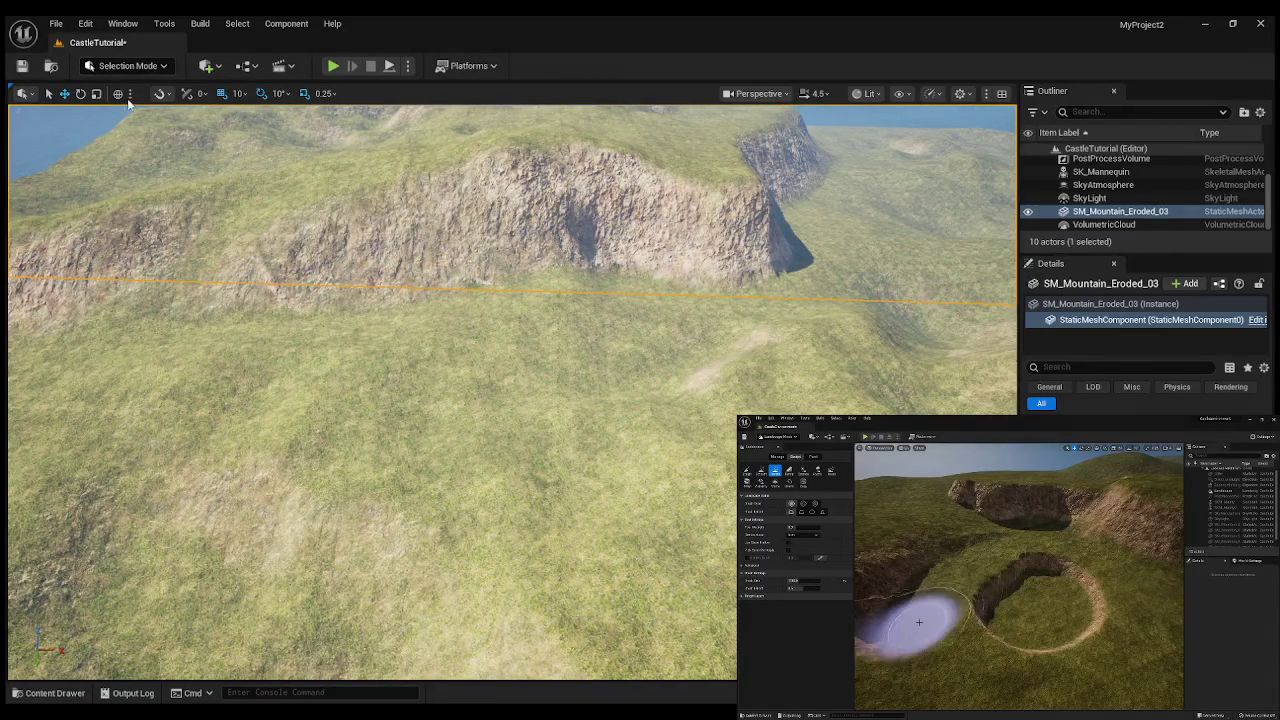
key(shift+2)
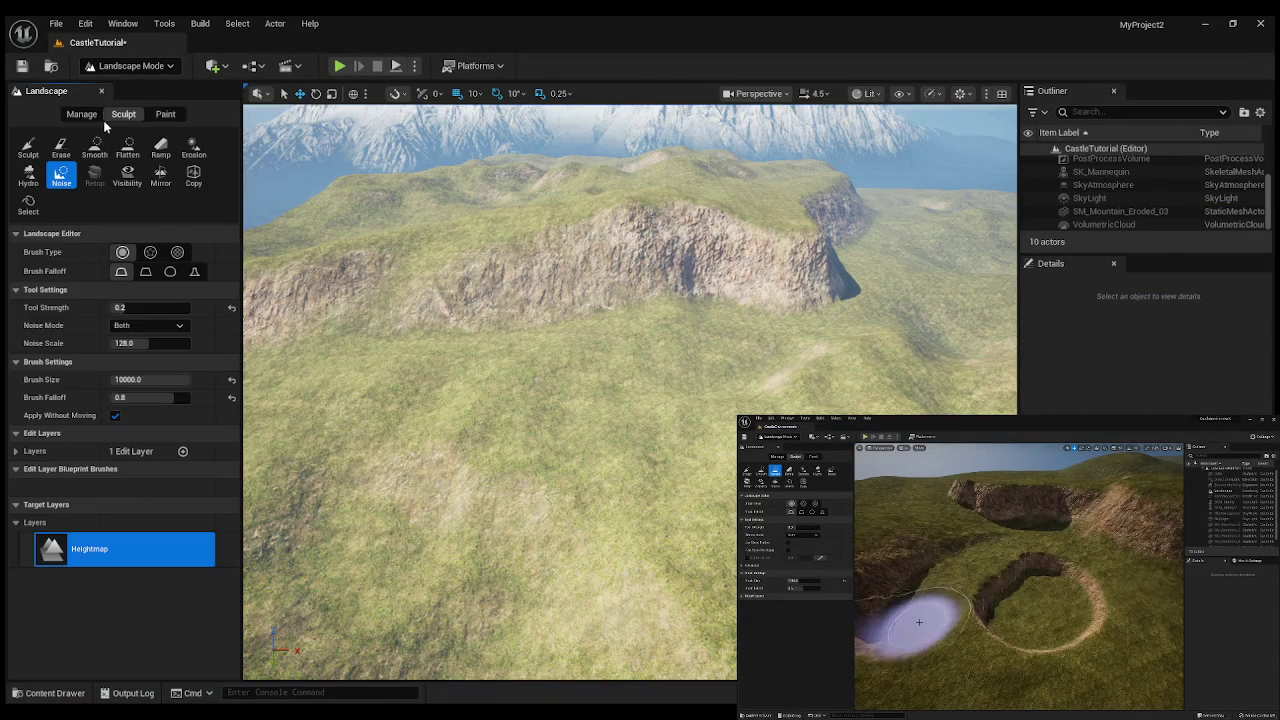
- Set the Sculpt tool to brush size 4000 and falloff 0.2, with the Landscape selected
click(28, 148)
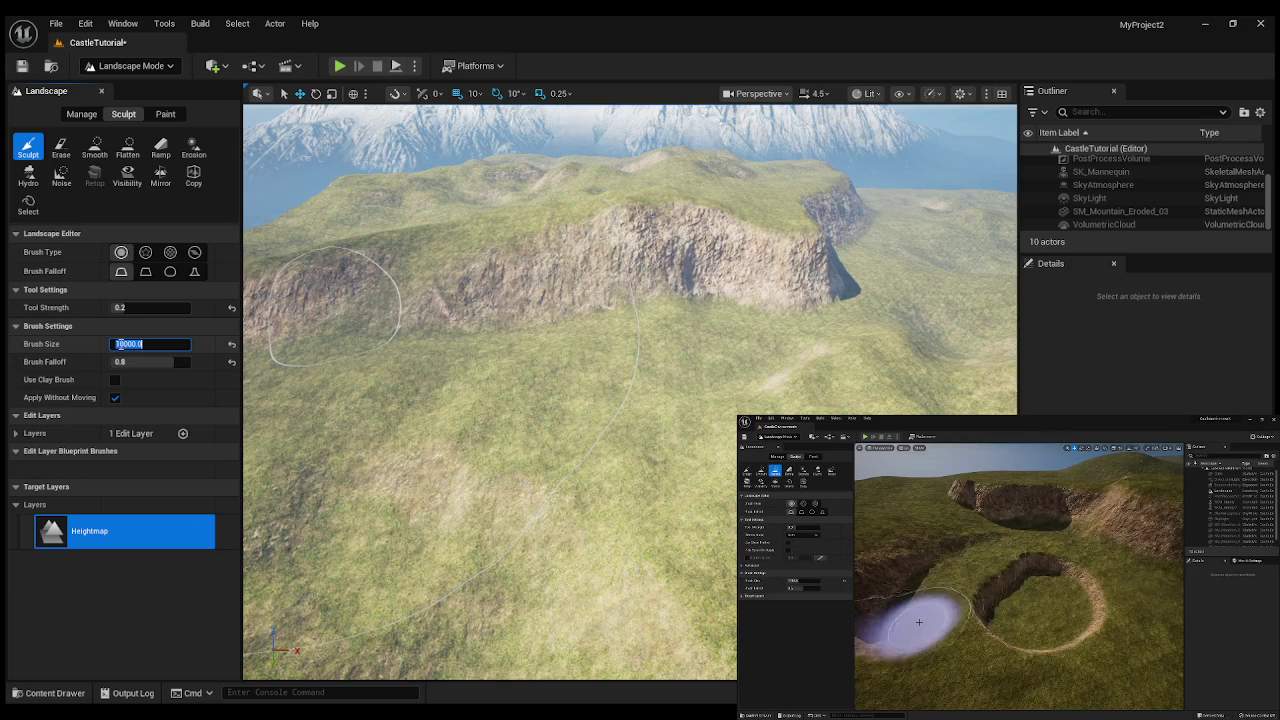
text(4000)
key(Return)
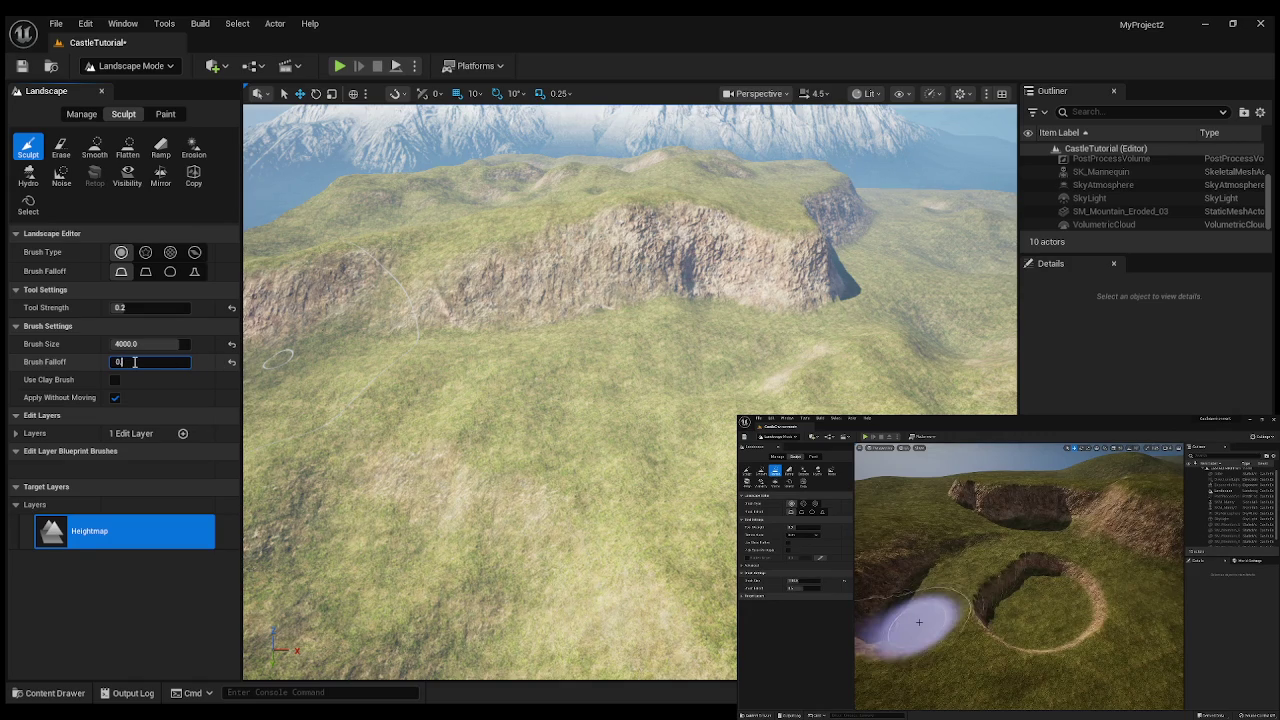
text(.2)
key(Return)
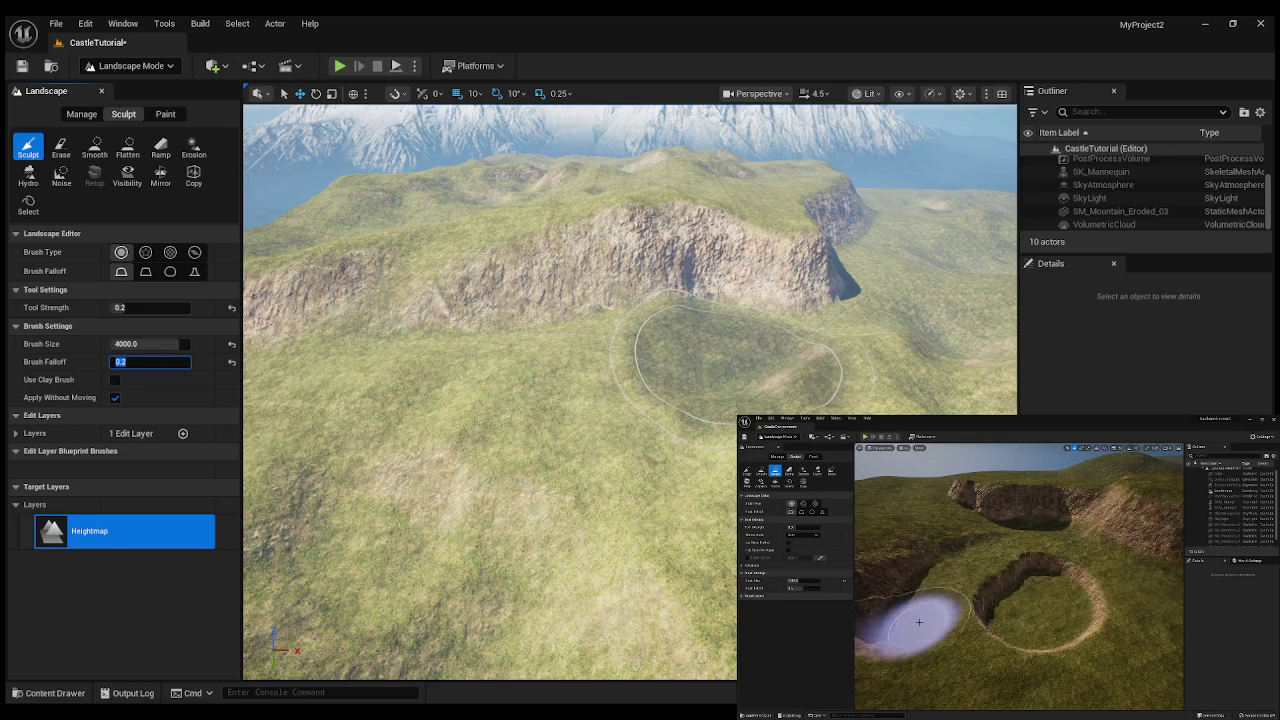
click(731, 368)
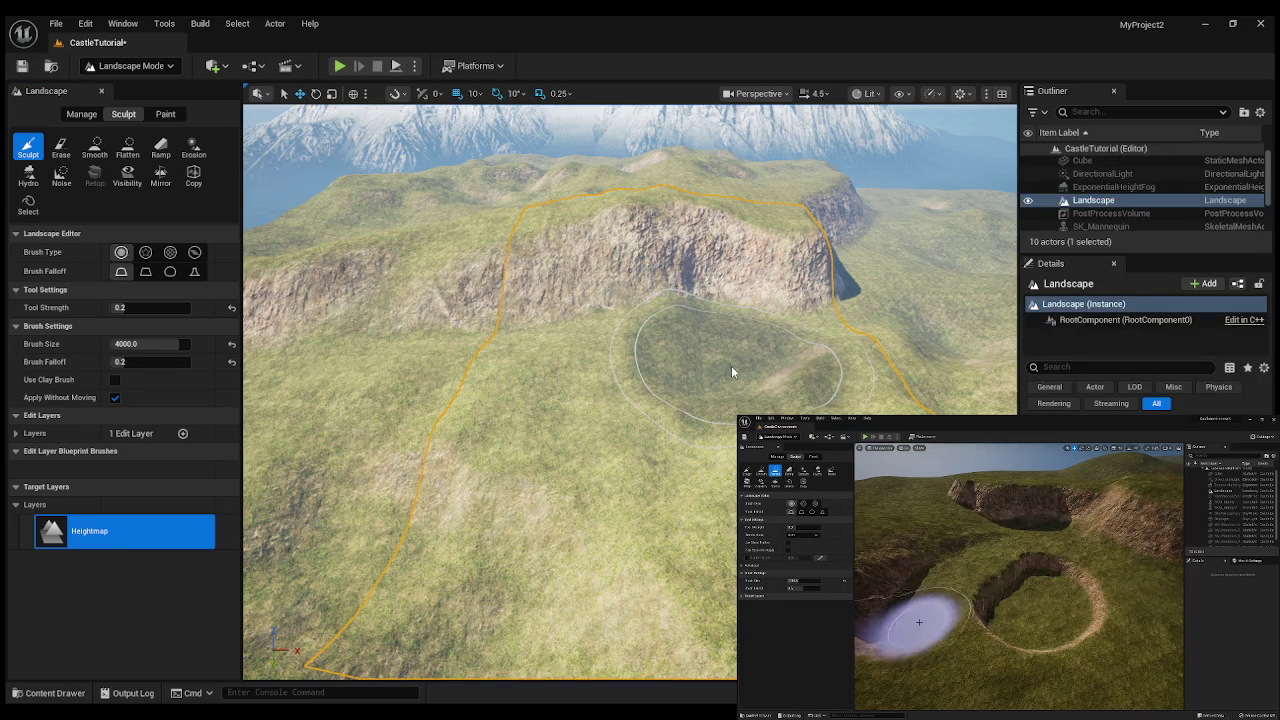
- Undo a too-deep test pit on the hillside and set tool strength to 0.08
mouse_move(738, 362)
mouse_down()
mouse_move(686, 357)
mouse_move(810, 366)
mouse_move(850, 384)
mouse_up()
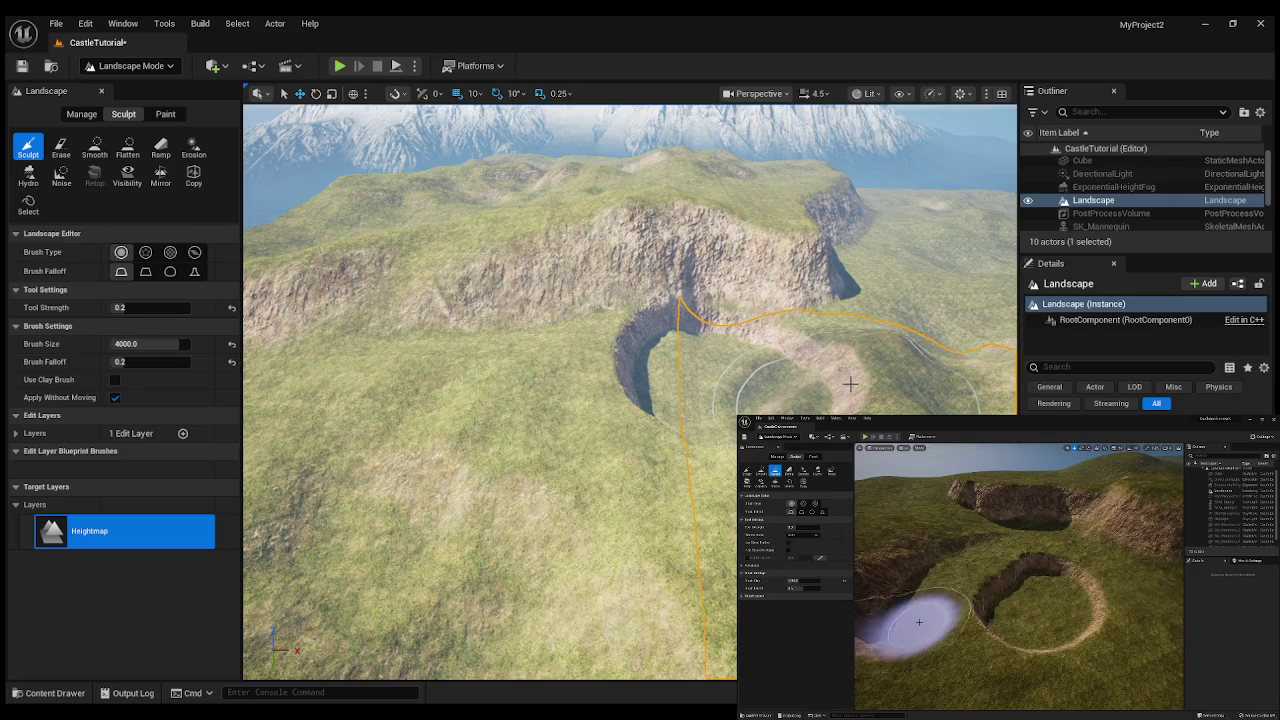
key(ctrl+z)
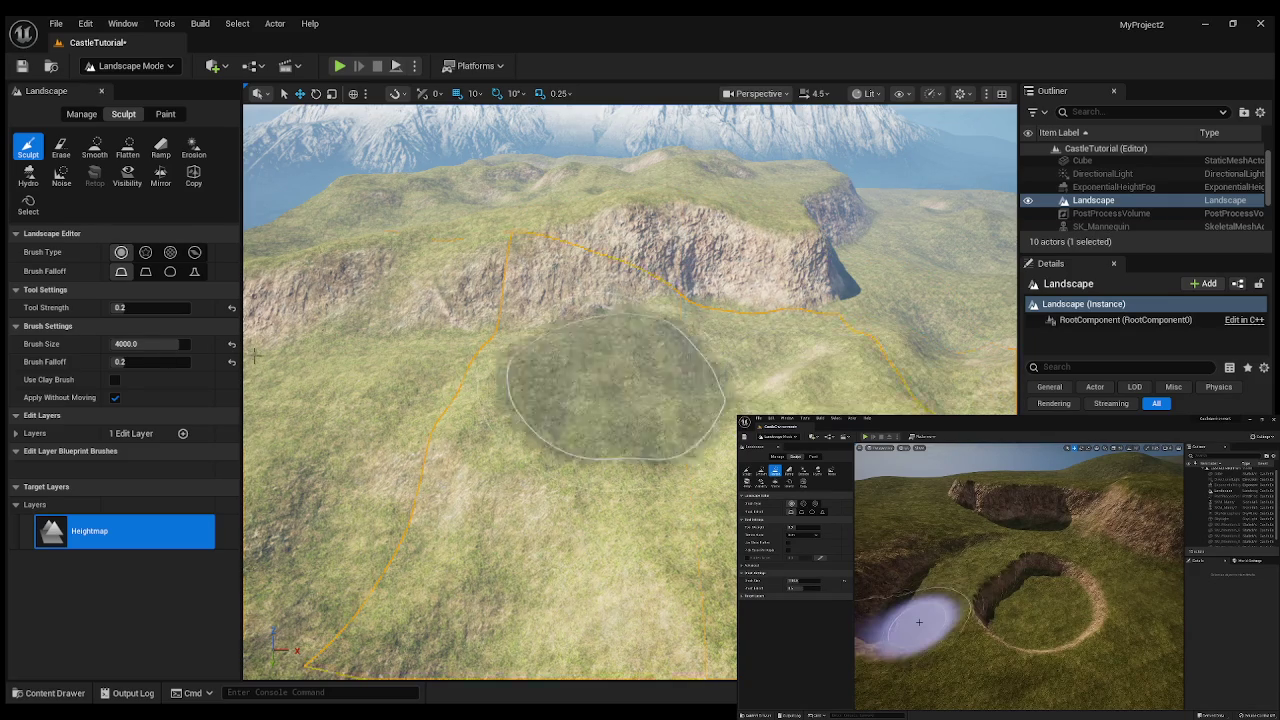
click(138, 308)
text(0.05)
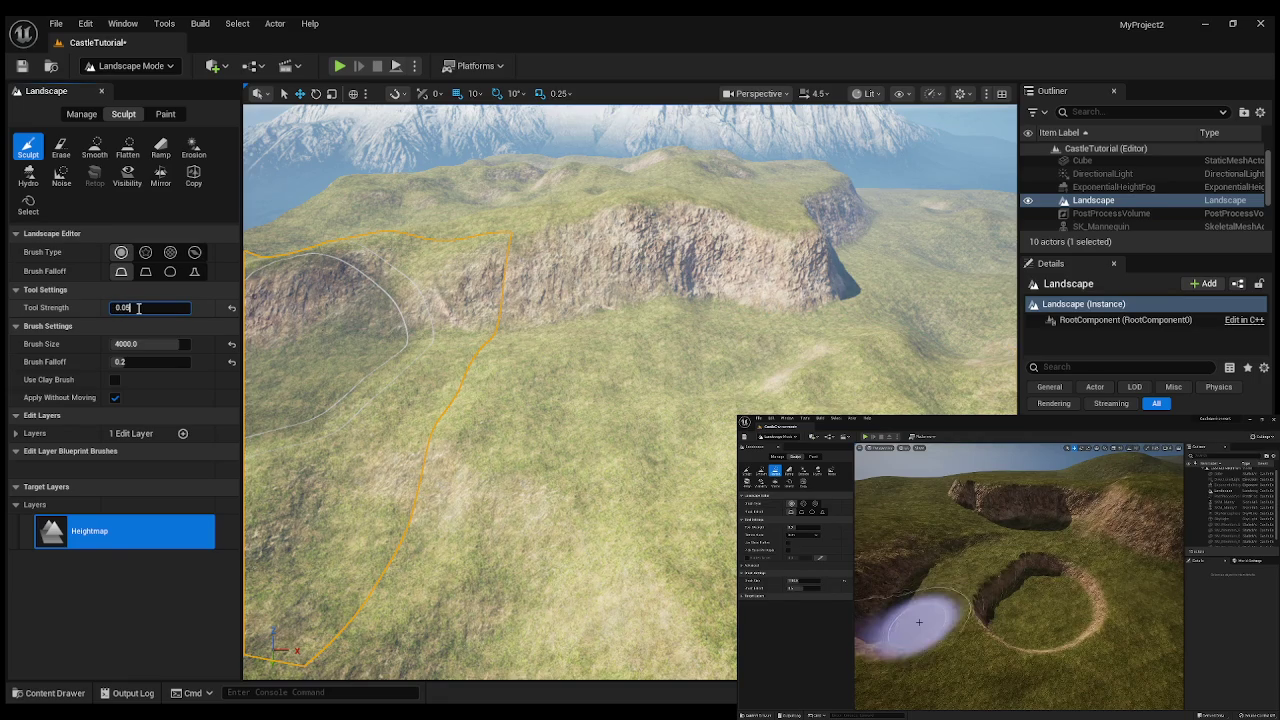
key(Return)
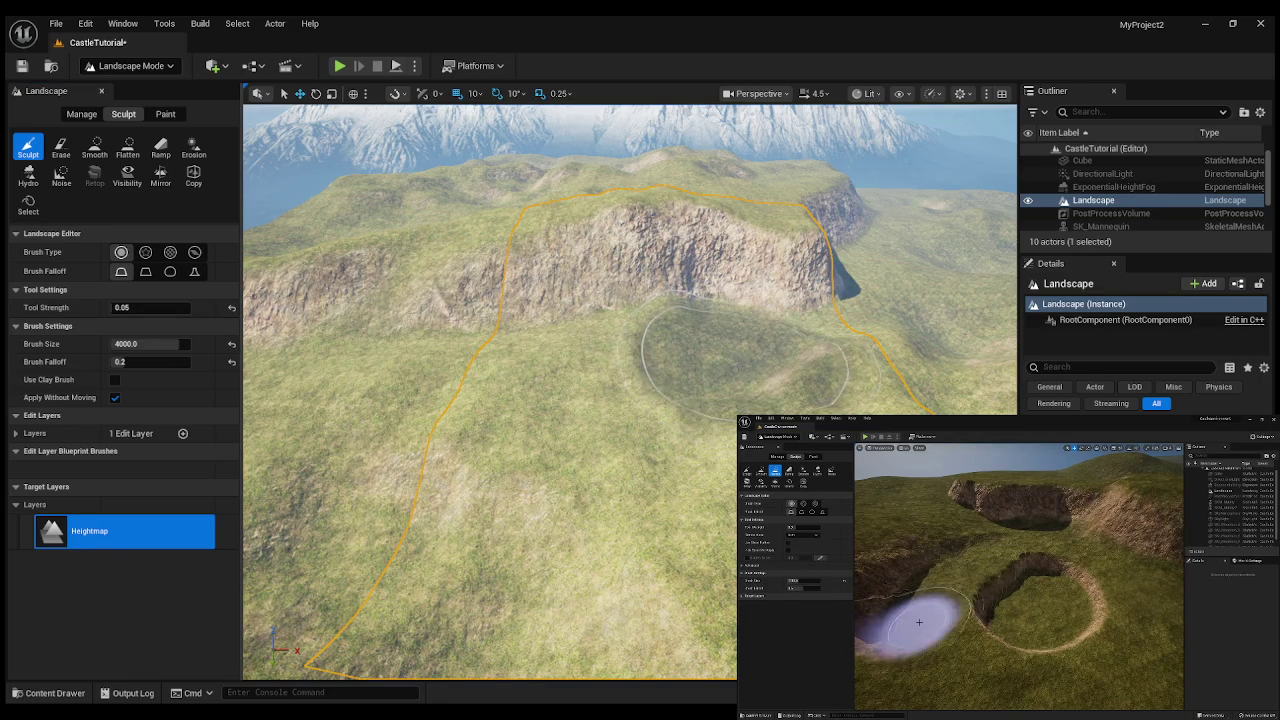
key(Escape)
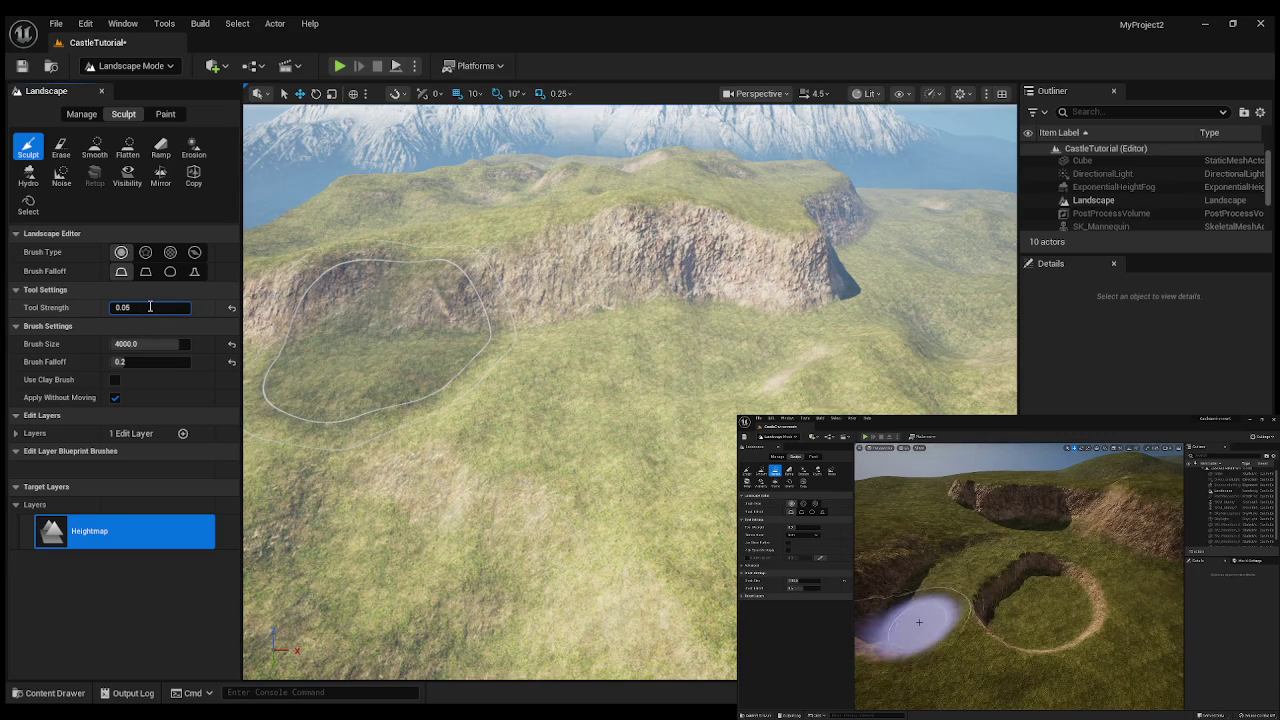
text(0.08)
key(Return)
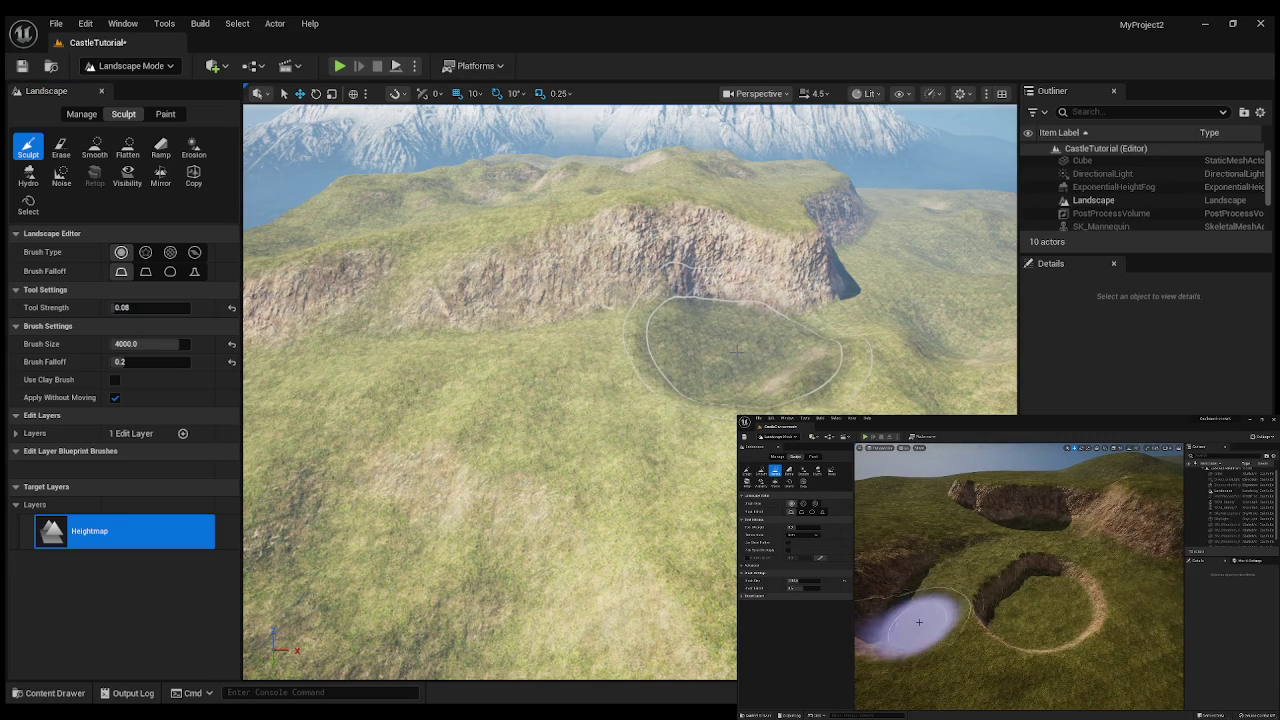
- Lower the terrain below the cliff into a curving trench, a ring, and a groove through it
mouse_move(737, 350)
mouse_down()
mouse_move(690, 350)
mouse_move(700, 371)
mouse_move(857, 400)
mouse_move(790, 390)
mouse_up()
scroll(780, 390, up, 10)
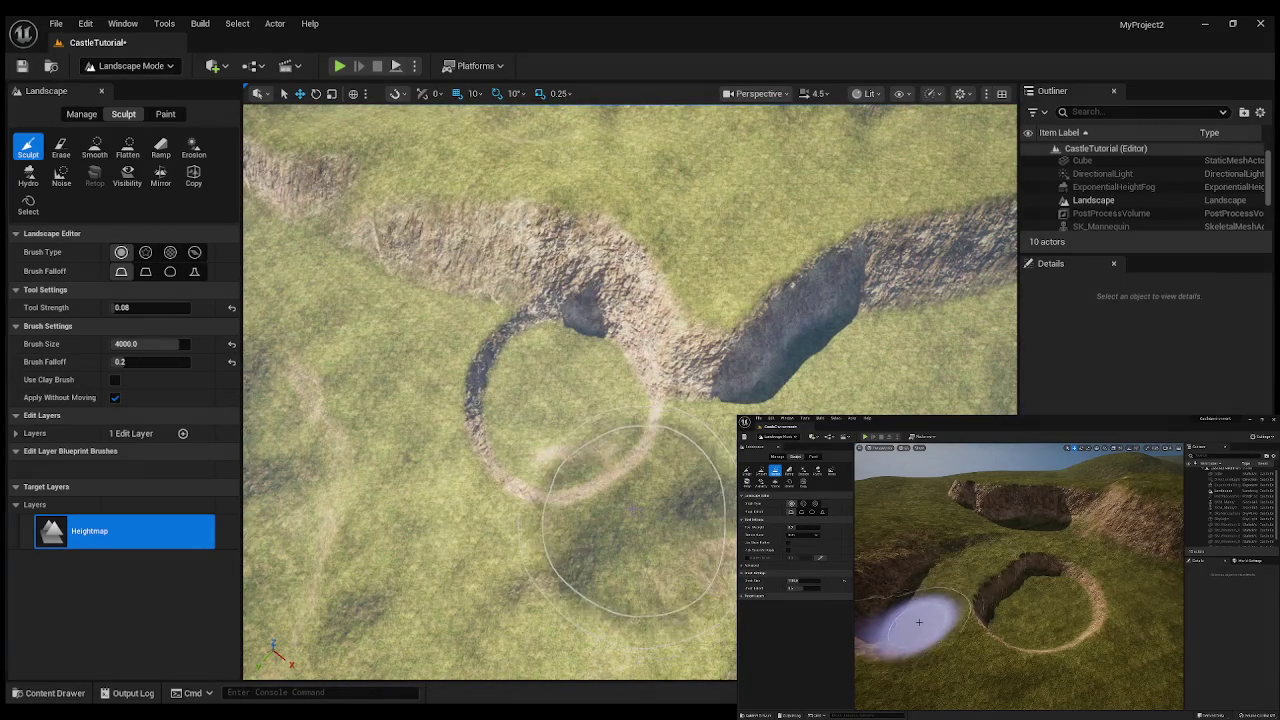
mouse_move(625, 510)
mouse_down()
mouse_move(614, 525)
mouse_move(620, 500)
mouse_move(478, 535)
mouse_move(402, 432)
mouse_move(462, 405)
mouse_move(451, 394)
mouse_move(493, 397)
mouse_move(505, 430)
mouse_move(430, 530)
mouse_up()
mouse_move(335, 545)
mouse_down()
mouse_move(650, 450)
mouse_move(543, 491)
mouse_move(612, 505)
mouse_move(540, 480)
mouse_move(471, 529)
mouse_up()
mouse_move(707, 405)
mouse_down()
mouse_move(686, 443)
mouse_move(700, 458)
mouse_move(692, 399)
mouse_move(672, 372)
mouse_move(690, 371)
mouse_move(689, 388)
mouse_move(663, 490)
mouse_move(620, 440)
mouse_move(652, 497)
mouse_move(625, 480)
mouse_move(630, 435)
mouse_up()
click(95, 147)
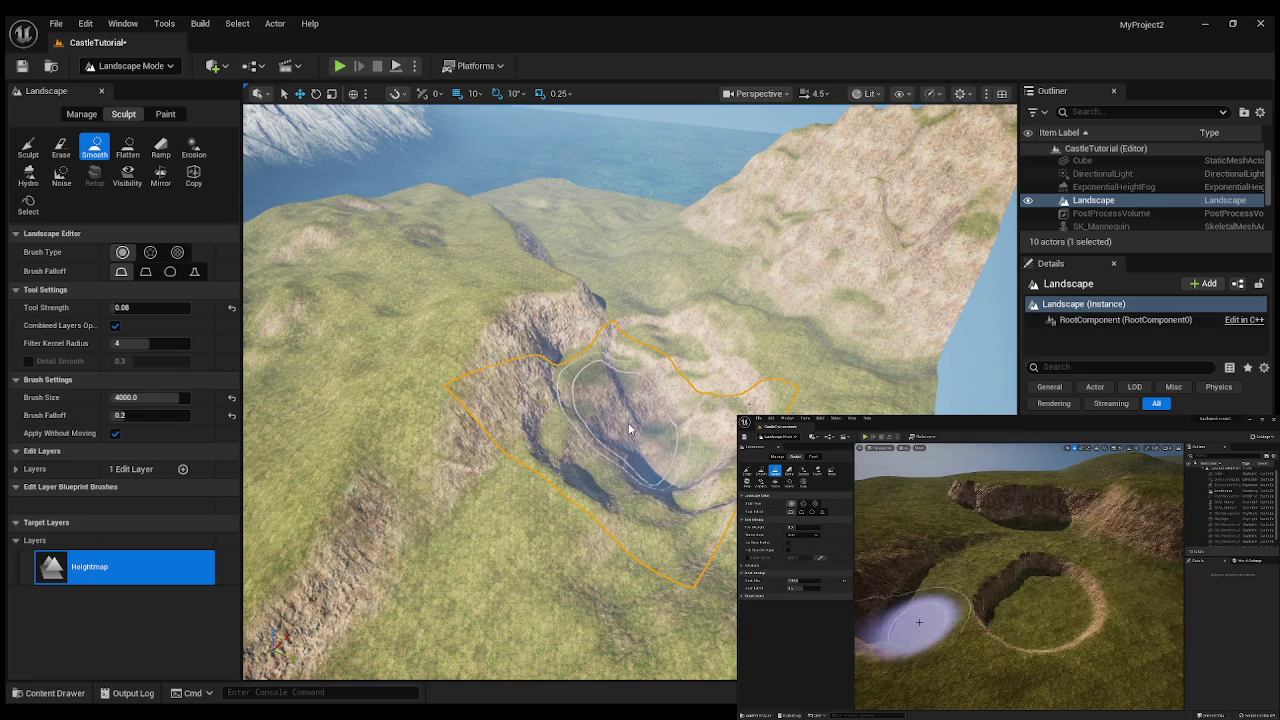
- Flatten the hilltop floor inside the ring-shaped ditch with the Flatten tool
click(127, 150)
mouse_move(655, 445)
mouse_down()
mouse_move(650, 455)
mouse_move(678, 443)
mouse_move(660, 440)
mouse_move(672, 410)
mouse_move(668, 490)
mouse_move(634, 480)
mouse_move(625, 435)
mouse_move(668, 408)
mouse_move(688, 422)
mouse_move(663, 480)
mouse_move(609, 462)
mouse_move(634, 457)
mouse_move(614, 420)
mouse_move(655, 424)
mouse_move(659, 457)
mouse_up()
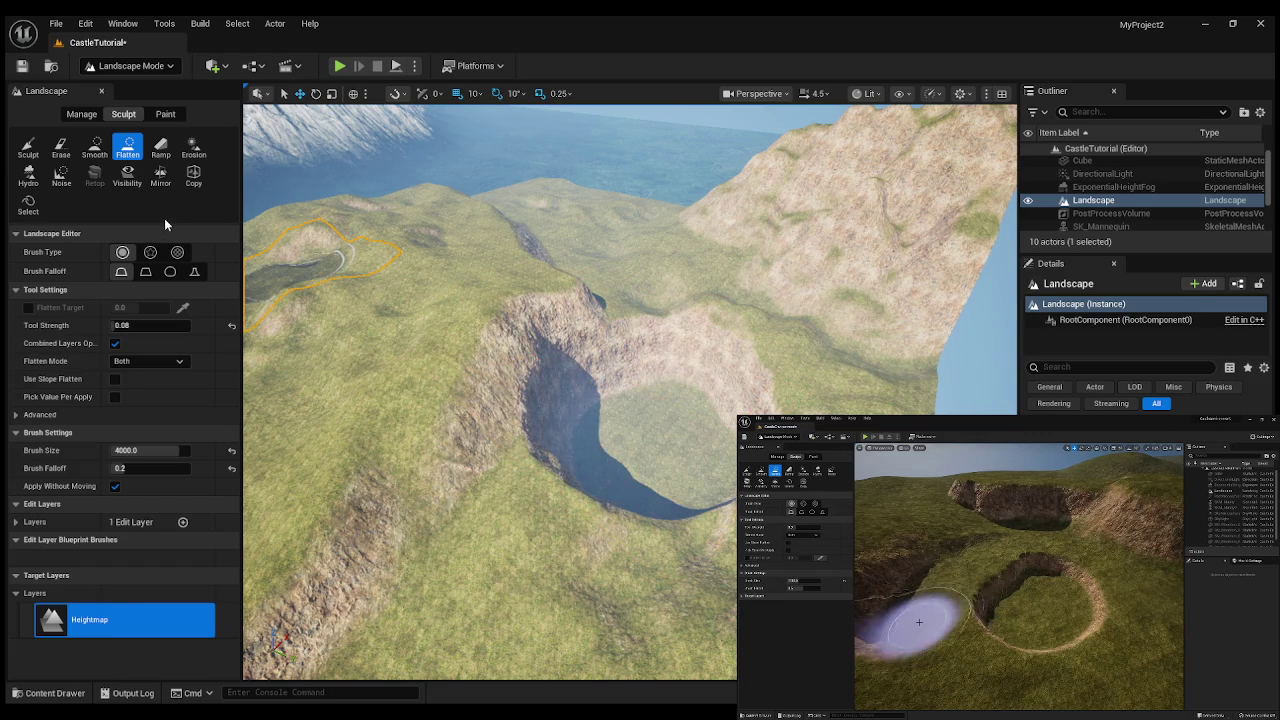
- Erode the crater's east wall, then flatten the crater floor into a plateau
click(194, 148)
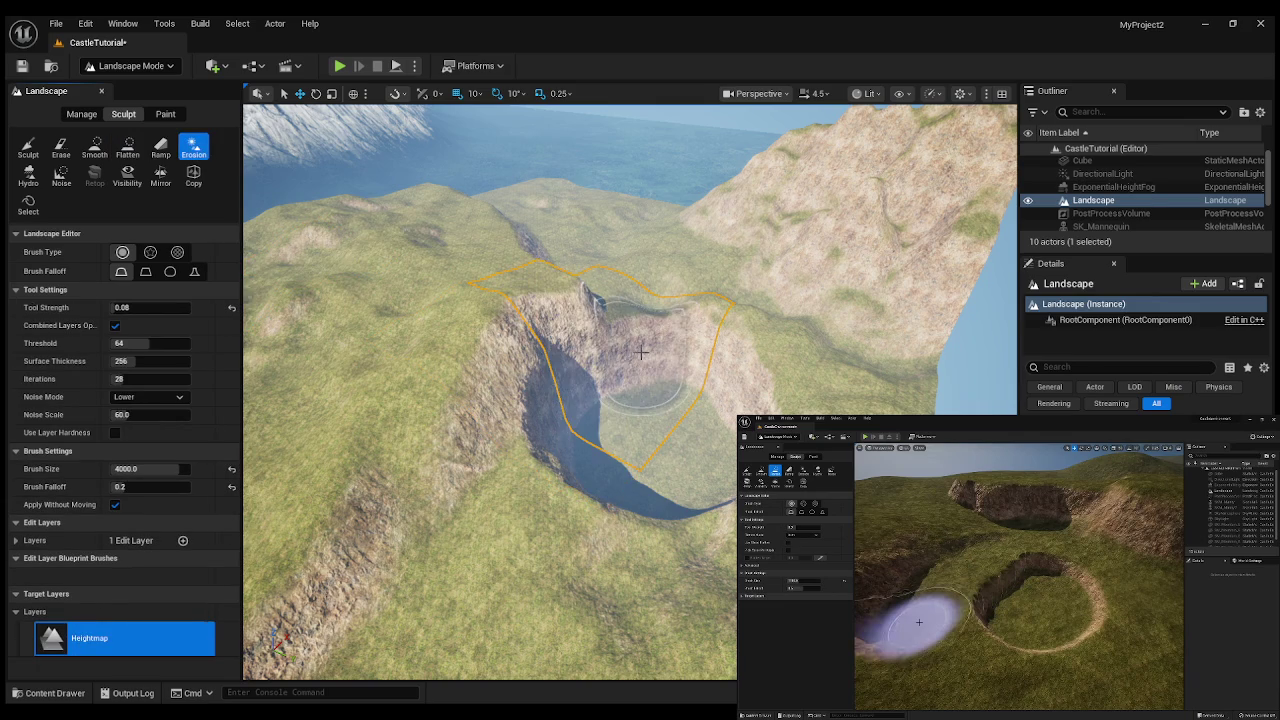
mouse_move(646, 364)
mouse_down()
mouse_move(765, 395)
mouse_move(703, 457)
mouse_move(646, 480)
mouse_move(610, 550)
mouse_move(580, 540)
mouse_move(630, 500)
mouse_move(672, 535)
mouse_move(710, 390)
mouse_move(663, 375)
mouse_up()
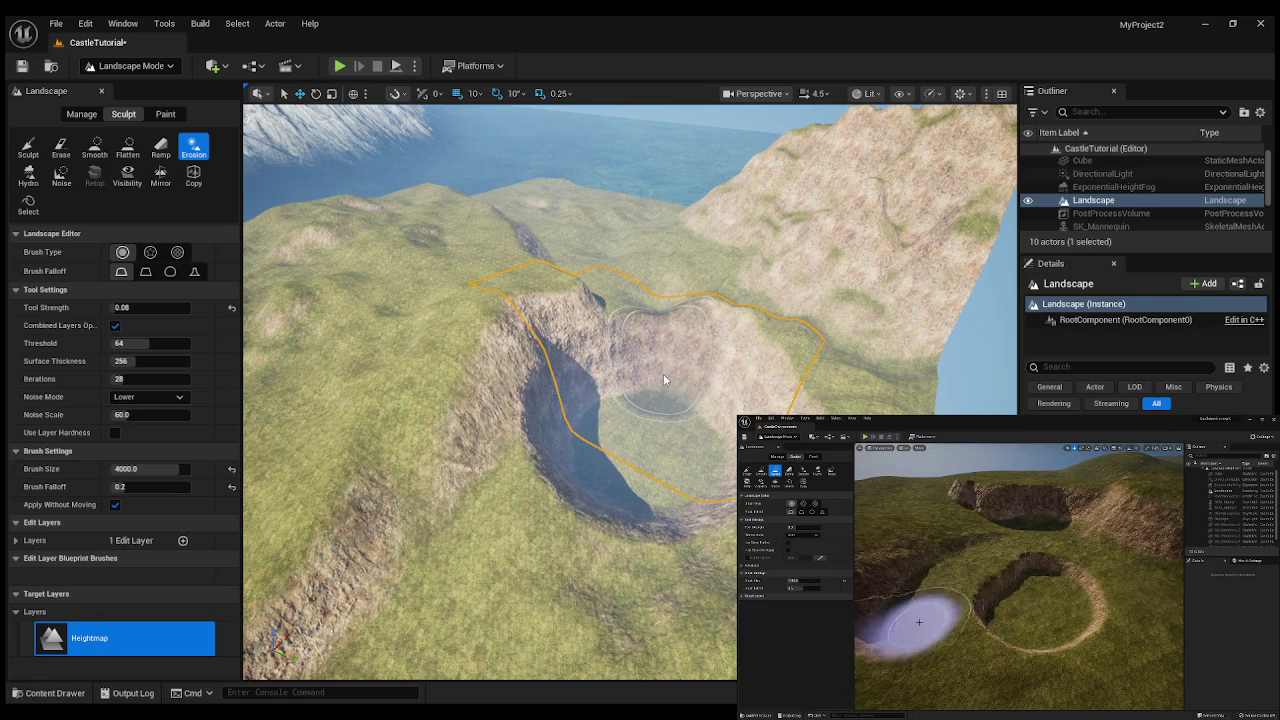
click(127, 148)
mouse_move(650, 440)
mouse_down()
mouse_move(663, 423)
mouse_move(663, 463)
mouse_move(700, 512)
mouse_move(686, 498)
mouse_move(678, 536)
mouse_move(656, 550)
mouse_move(628, 530)
mouse_move(670, 530)
mouse_move(740, 480)
mouse_move(725, 475)
mouse_move(740, 500)
mouse_move(663, 471)
mouse_up()
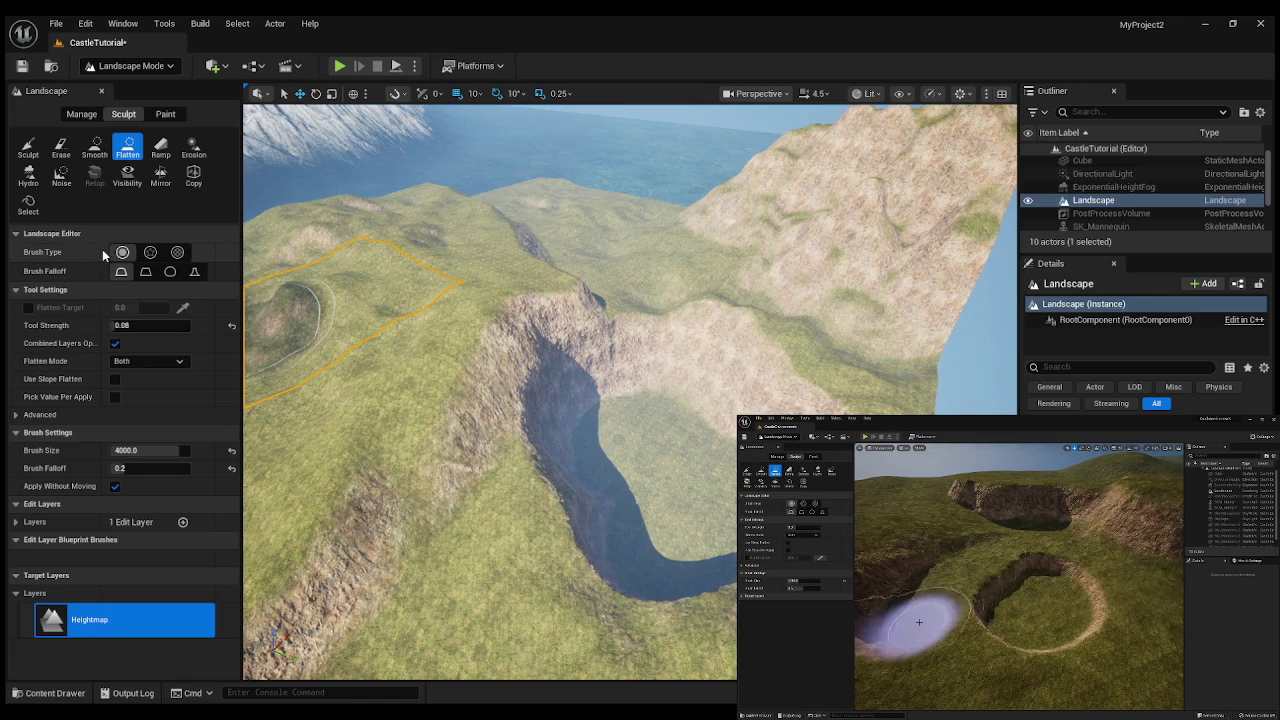
click(60, 174)
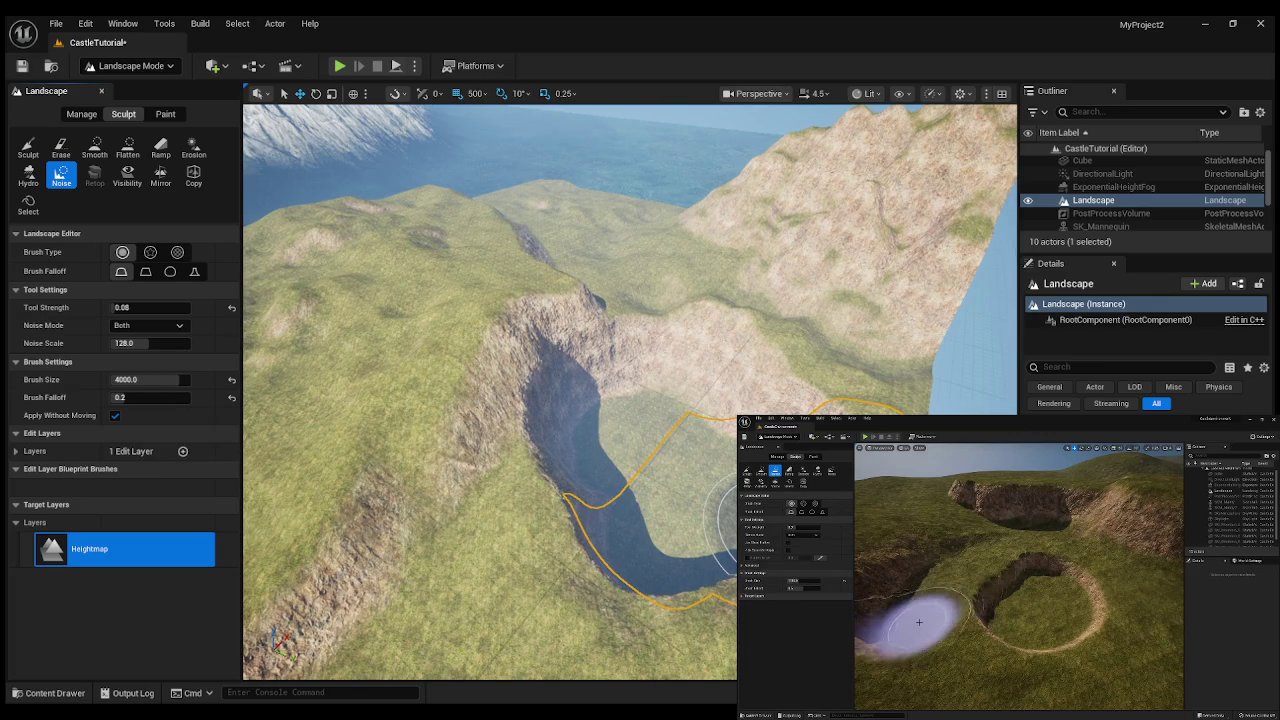
- Try a Noise stroke beside the river and undo it as too strong
key(bracketright)
key(bracketright)
key(bracketright)
key(bracketleft)
key(bracketleft)
key(bracketleft)
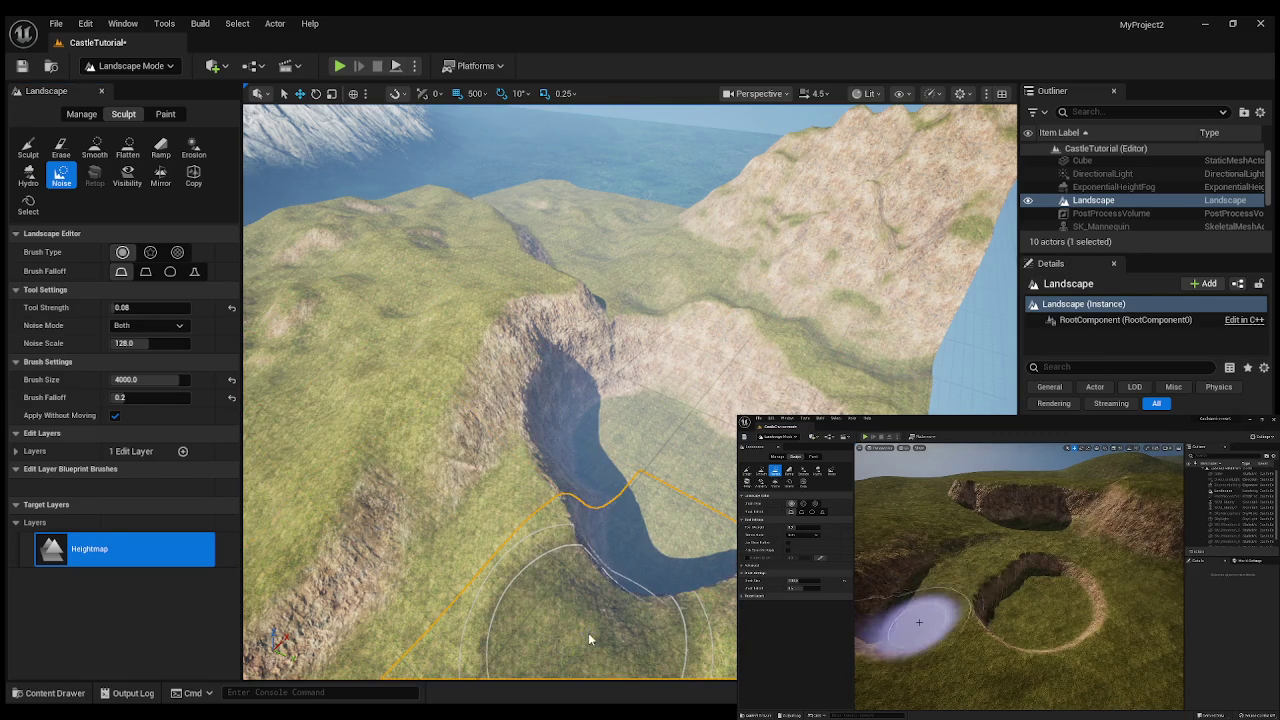
click(60, 173)
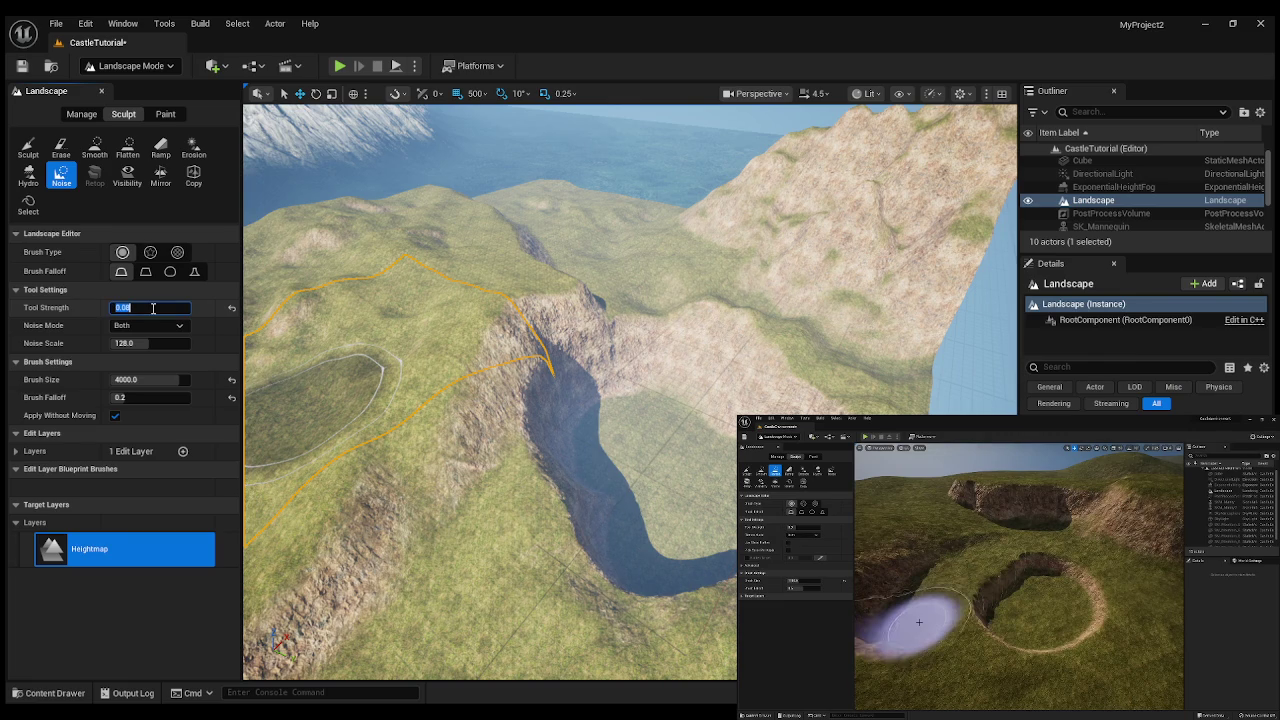
drag(560, 500, 642, 581)
key(ctrl+z)
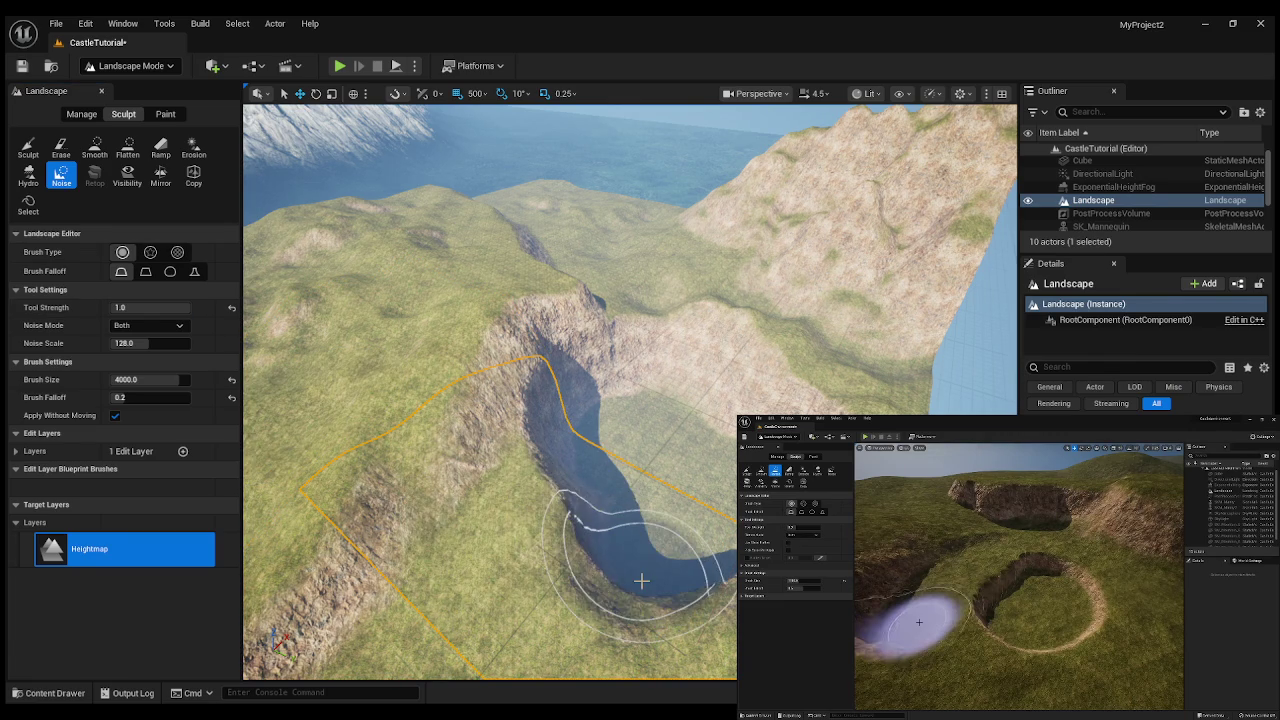
- Roughen the river bank with Noise at strength 0.5 and reselect the Landscape
click(128, 307)
text(0.5)
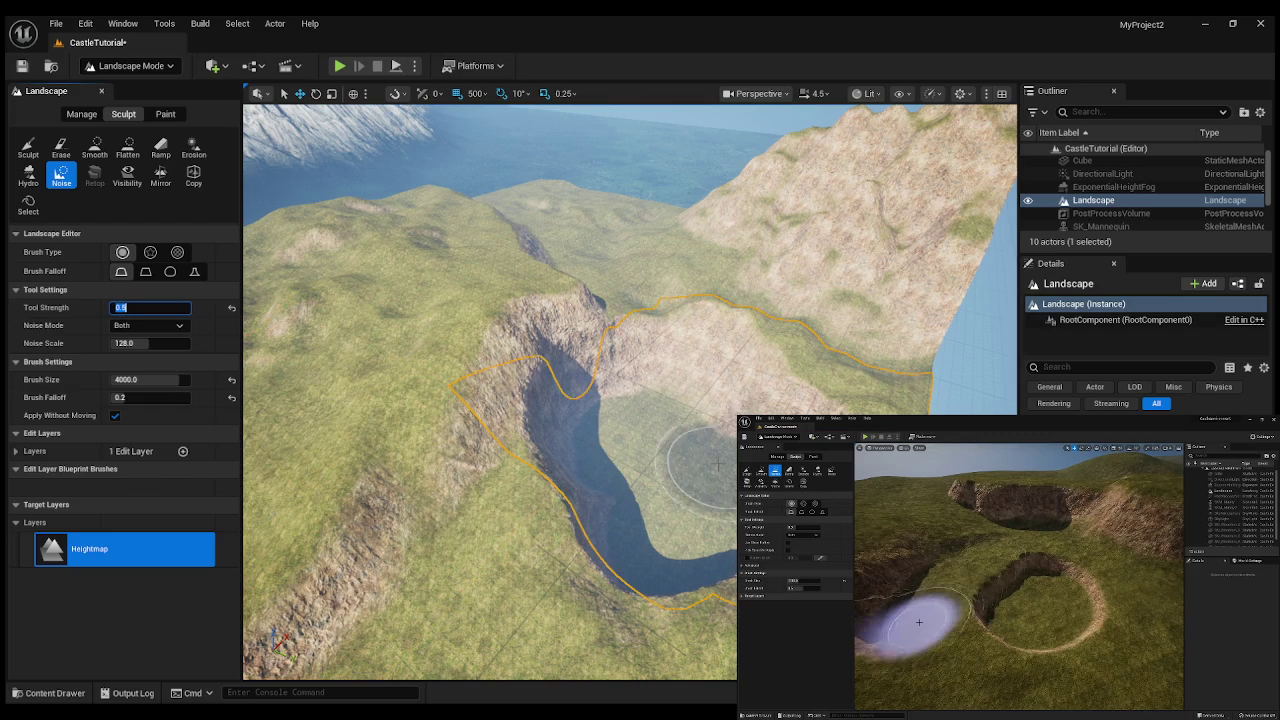
click(688, 588)
drag(700, 585, 705, 585)
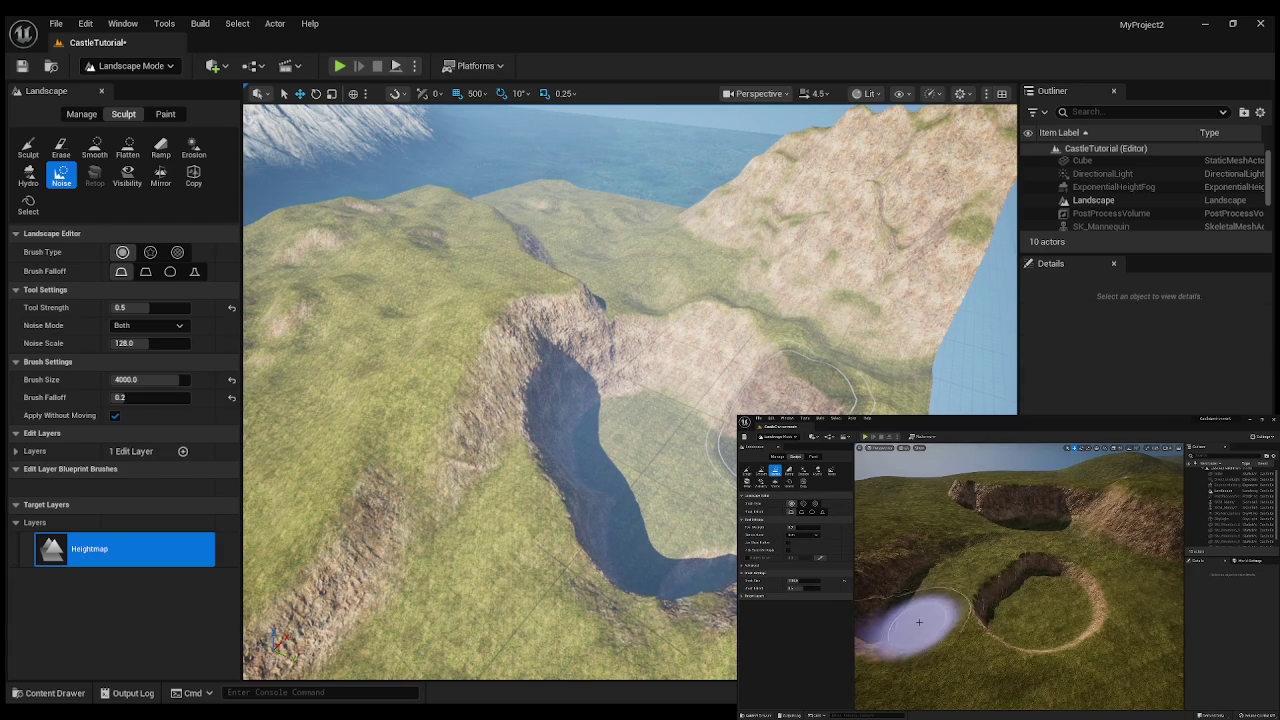
click(1093, 200)
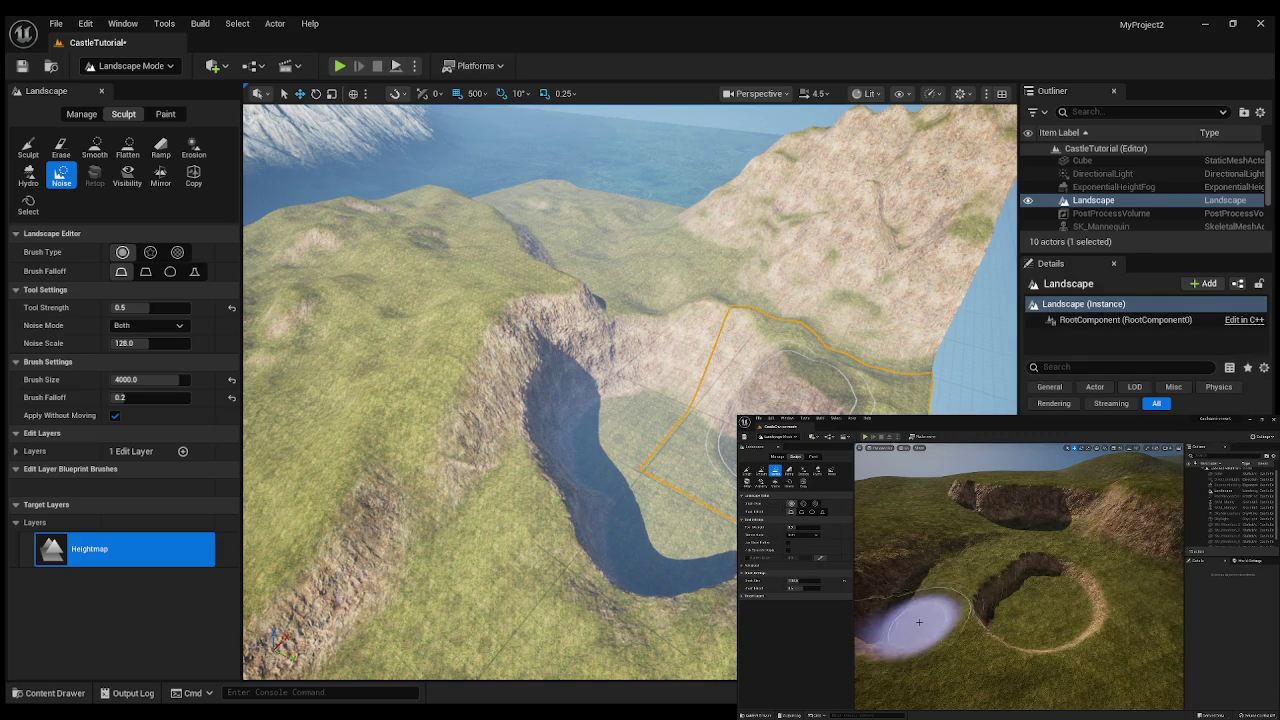
- Lower the sculpting strength to 0.4 and smooth the slopes beside the river
click(142, 312)
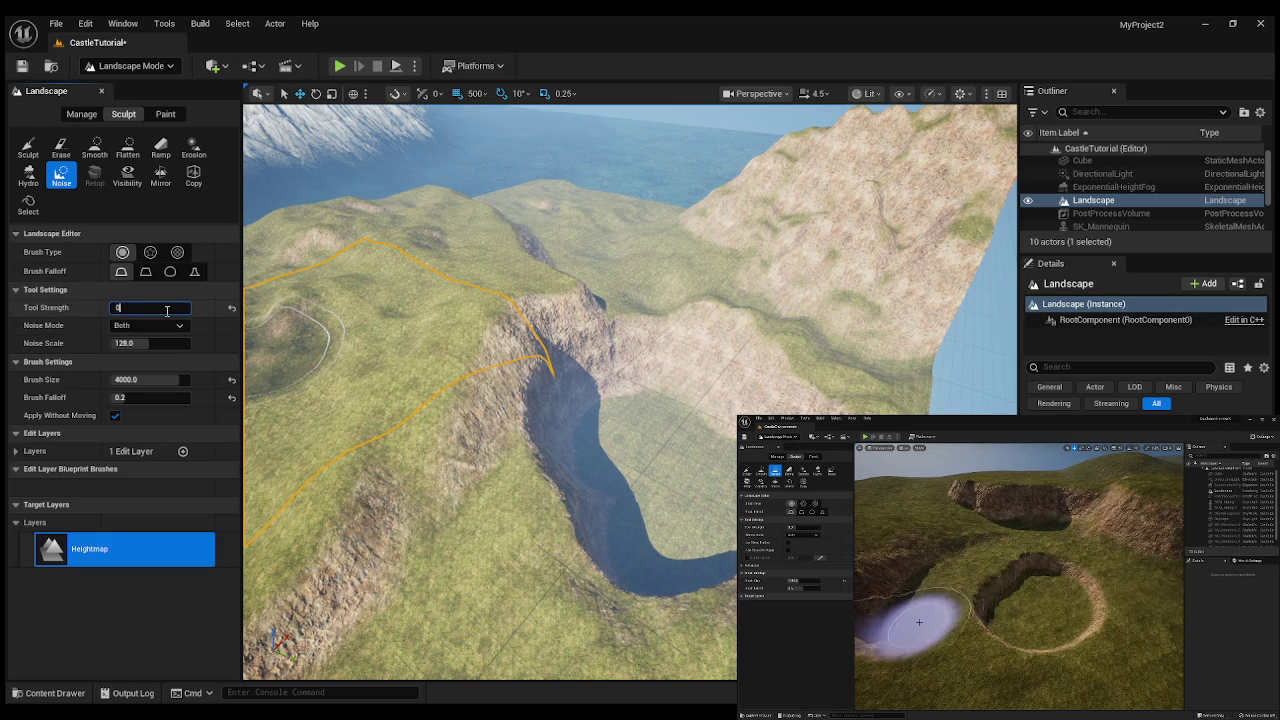
text(.4)
key(Return)
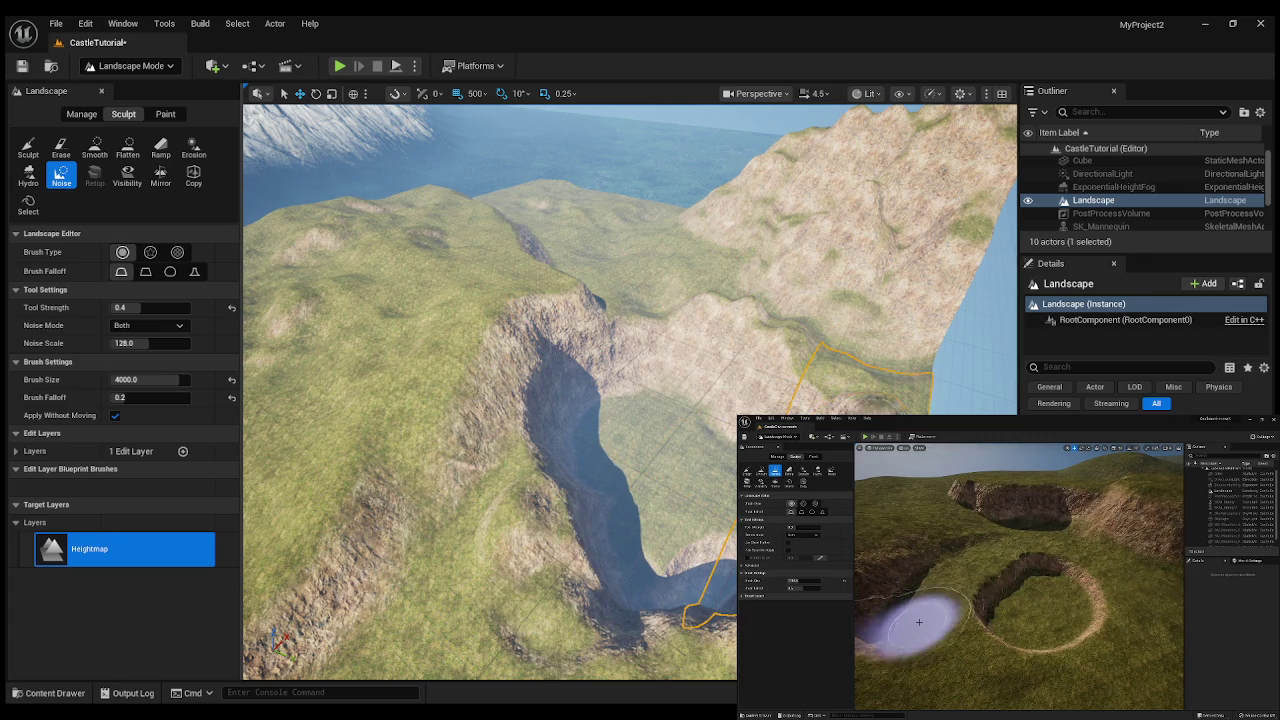
click(94, 146)
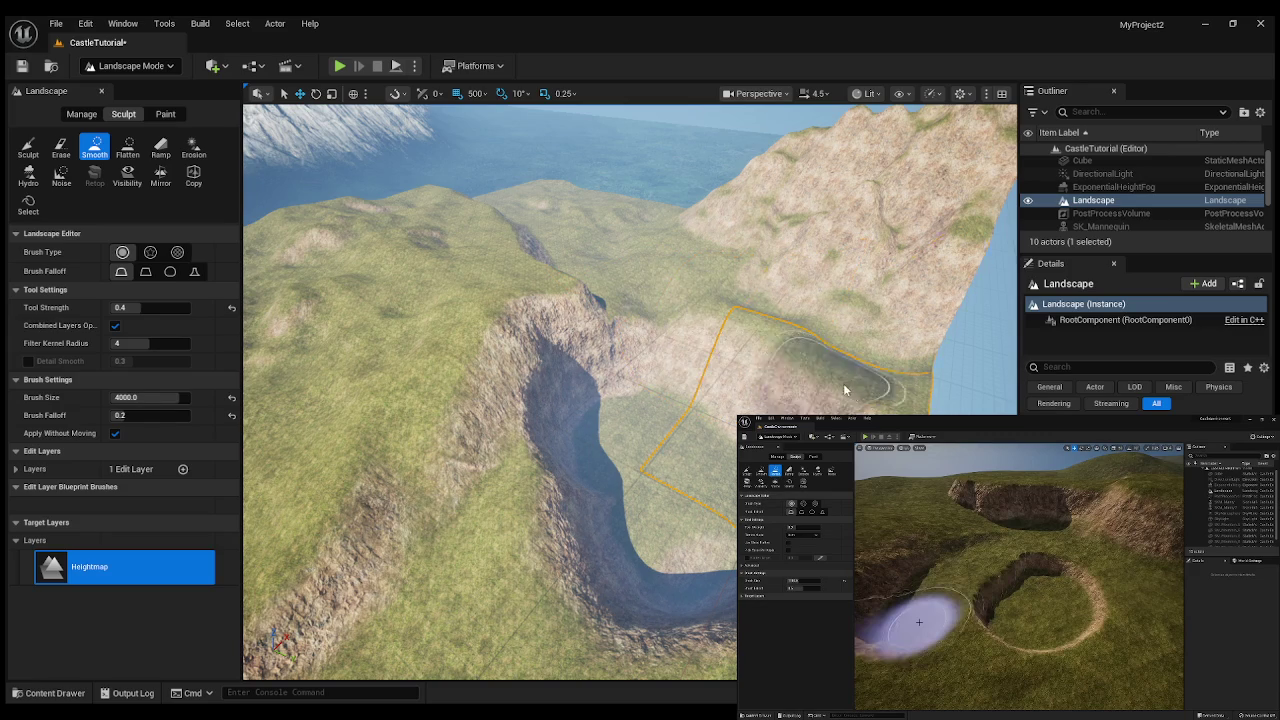
- Set the Noise tool to strength 0.8 and roughen the canyon walls by the river
click(66, 180)
key(Escape)
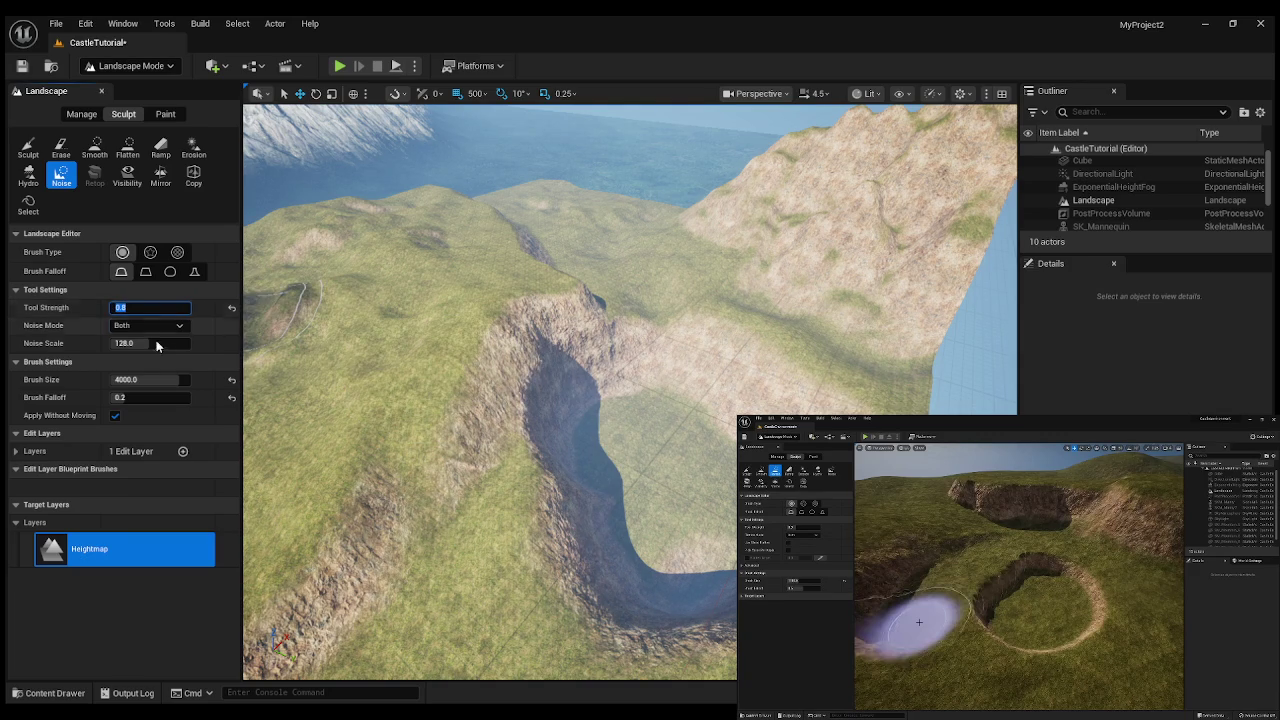
key(Return)
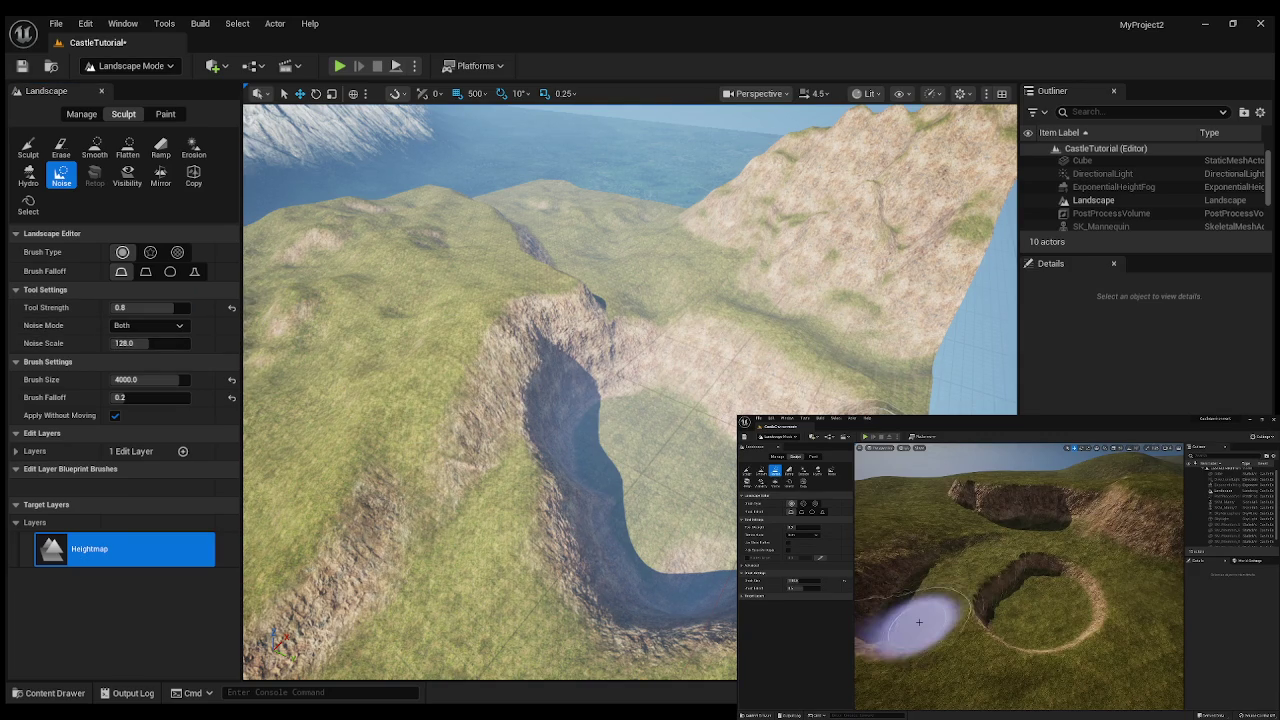
click(835, 385)
mouse_move(563, 613)
mouse_down()
mouse_move(606, 600)
mouse_move(657, 500)
mouse_move(651, 426)
mouse_move(708, 457)
mouse_move(688, 520)
mouse_move(730, 460)
mouse_move(770, 440)
mouse_move(775, 480)
mouse_move(710, 560)
mouse_move(651, 566)
mouse_move(665, 467)
mouse_move(603, 507)
mouse_move(605, 539)
mouse_move(600, 438)
mouse_move(616, 468)
mouse_up()
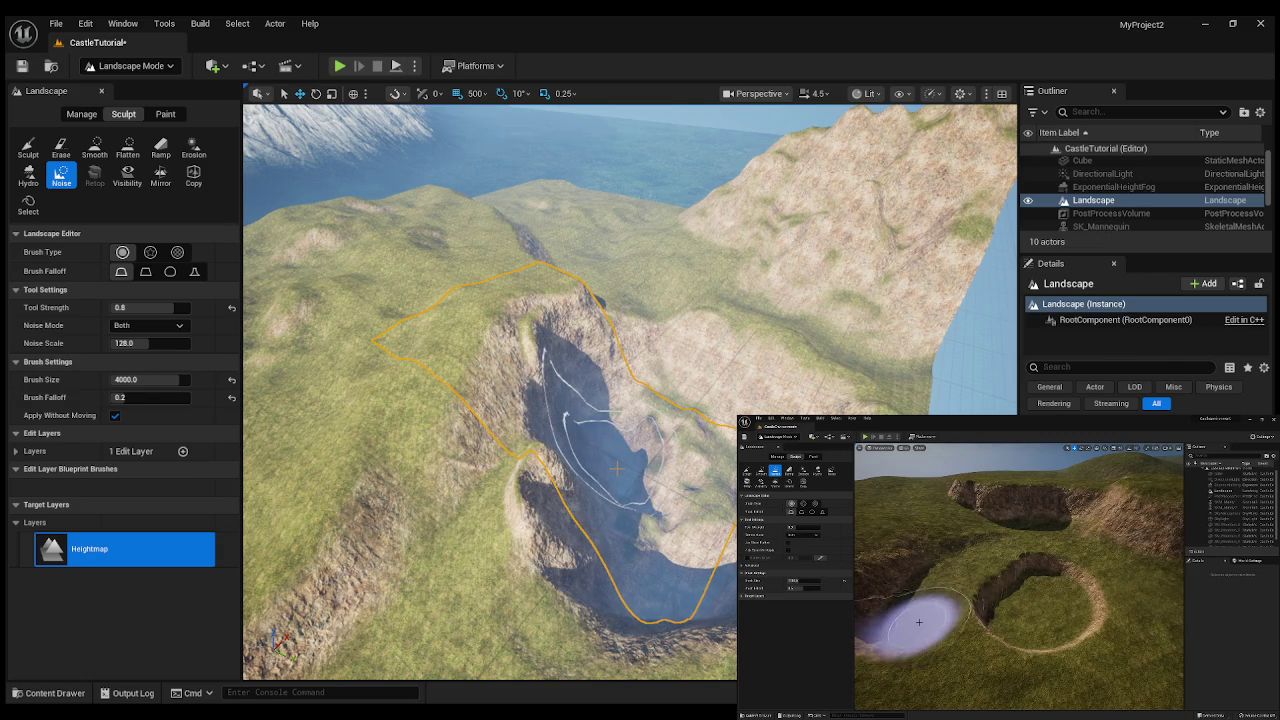
- Zoom in and out to inspect the roughened canyon, then choose the Flatten tool
scroll(616, 468, down, 5)
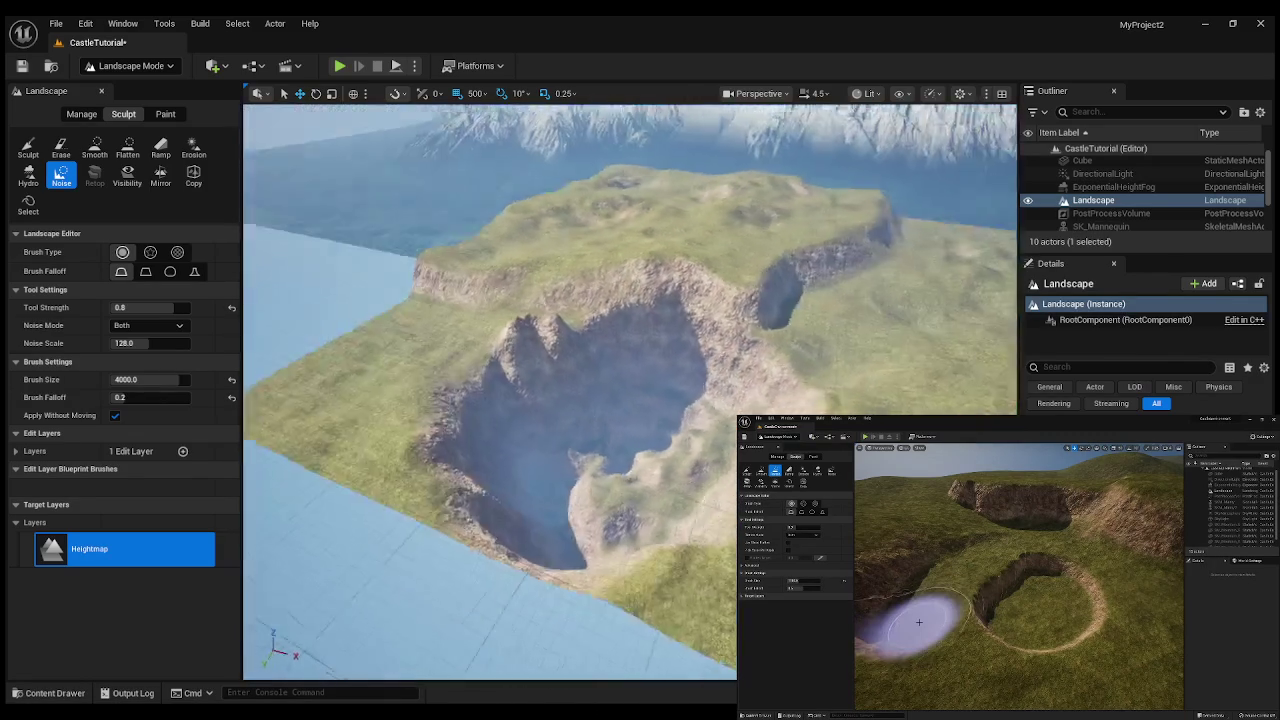
scroll(630, 392, up, 5)
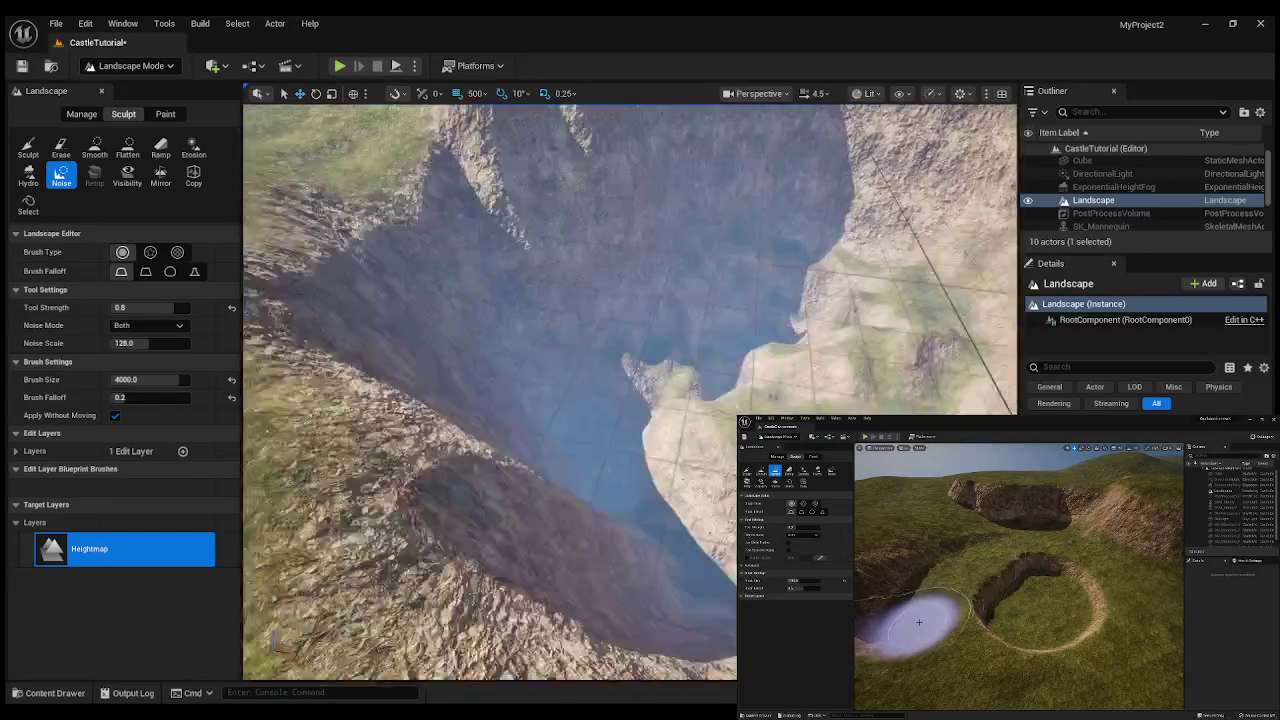
scroll(630, 392, up, 2)
scroll(630, 392, down, 3)
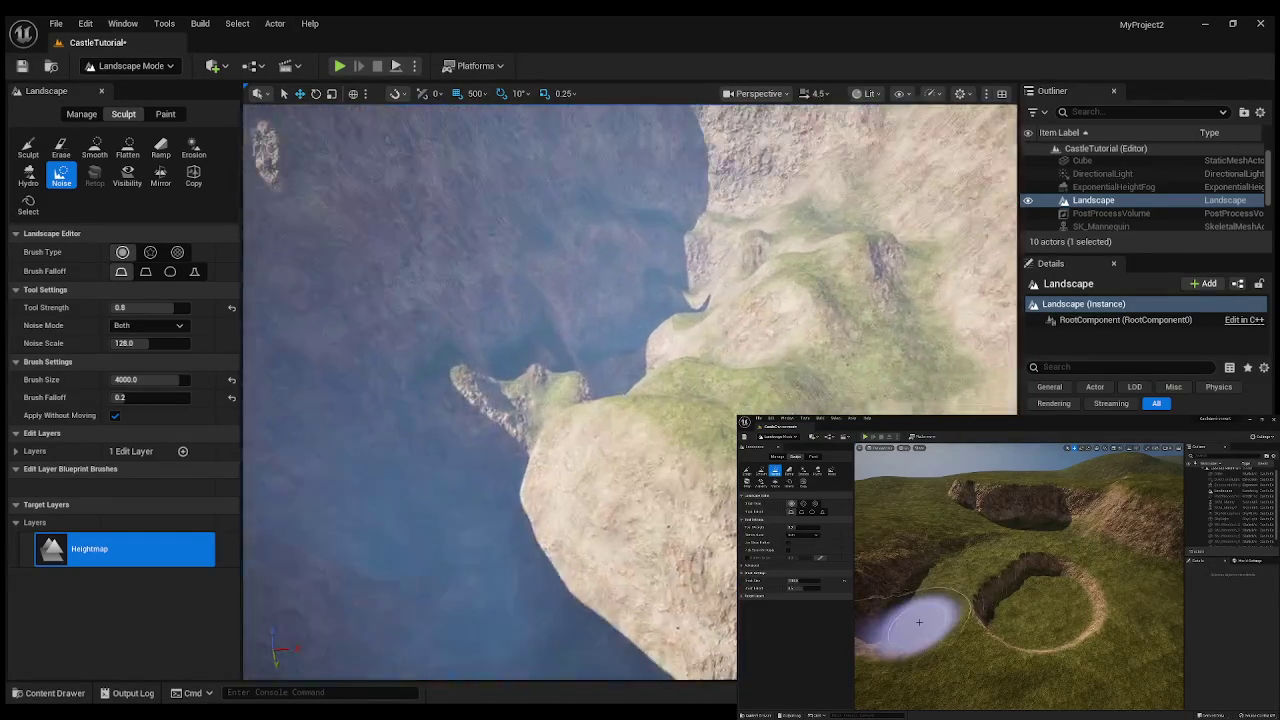
click(128, 147)
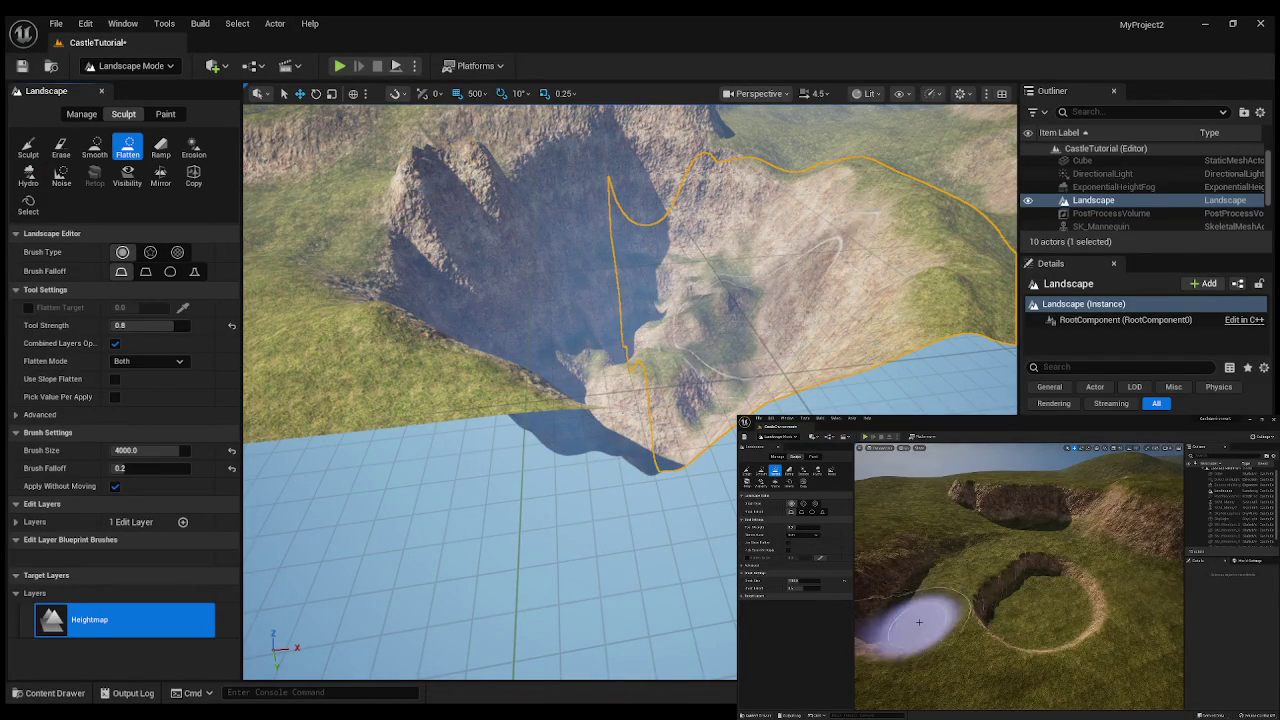
- Flatten the rocky bump near the trench, then undo that stroke and pick Smooth
mouse_move(776, 307)
mouse_down()
mouse_move(674, 380)
mouse_move(545, 351)
mouse_move(560, 323)
mouse_move(643, 305)
mouse_move(656, 287)
mouse_move(633, 283)
mouse_move(668, 282)
mouse_move(591, 300)
mouse_move(679, 348)
mouse_move(702, 300)
mouse_move(688, 265)
mouse_move(699, 281)
mouse_move(606, 366)
mouse_move(571, 371)
mouse_move(592, 402)
mouse_move(707, 377)
mouse_move(607, 372)
mouse_move(643, 360)
mouse_move(585, 330)
mouse_up()
key(ctrl+z)
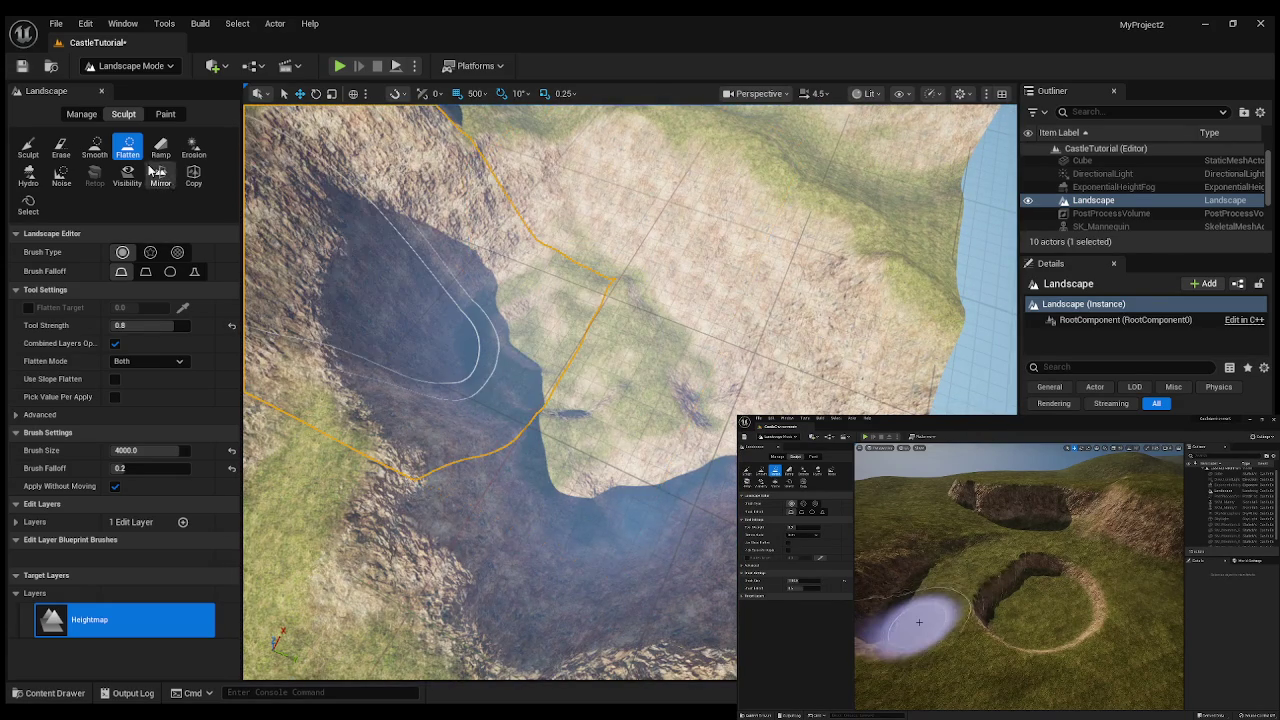
click(94, 146)
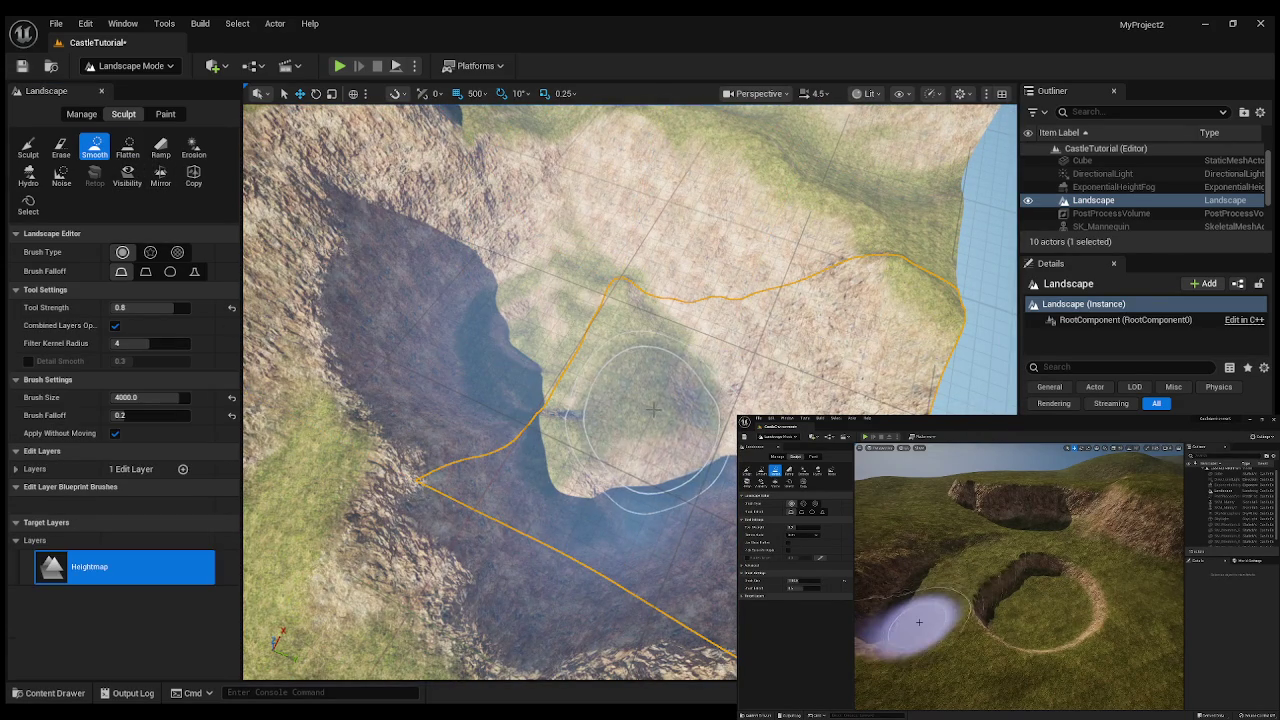
- Smooth the rough terrain along the trench edge, then pause the tutorial video
mouse_move(634, 486)
mouse_down()
mouse_move(618, 515)
mouse_move(701, 496)
mouse_move(719, 435)
mouse_move(651, 425)
mouse_move(634, 334)
mouse_move(540, 319)
mouse_move(470, 260)
mouse_move(671, 371)
mouse_move(640, 541)
mouse_move(632, 390)
mouse_move(612, 370)
mouse_move(490, 394)
mouse_move(490, 370)
mouse_move(443, 614)
mouse_up()
mouse_move(989, 592)
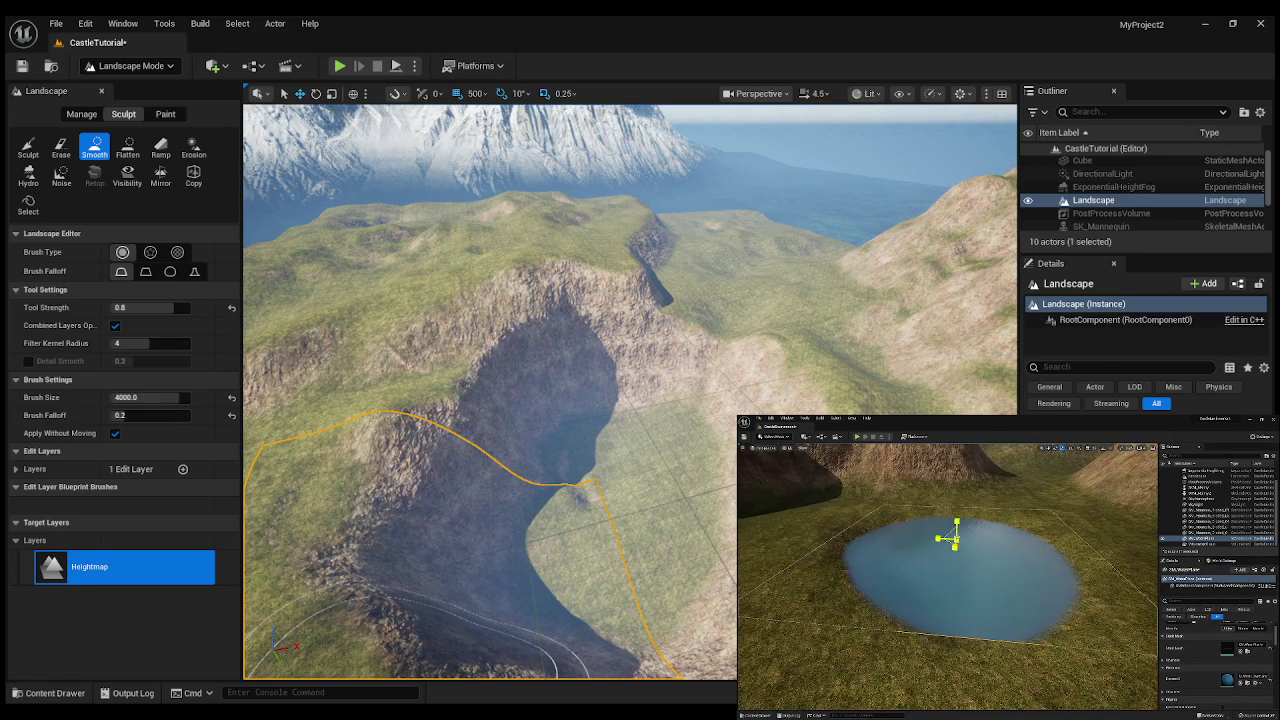
click(949, 559)
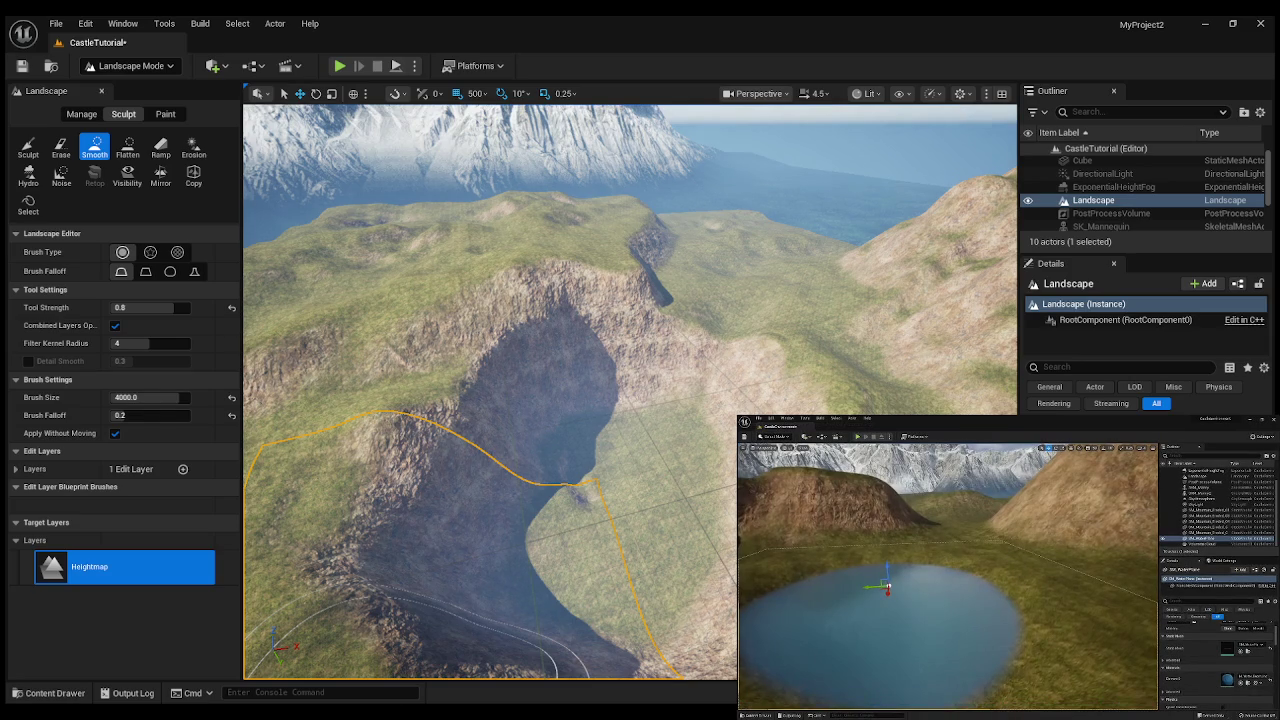
click(60, 693)
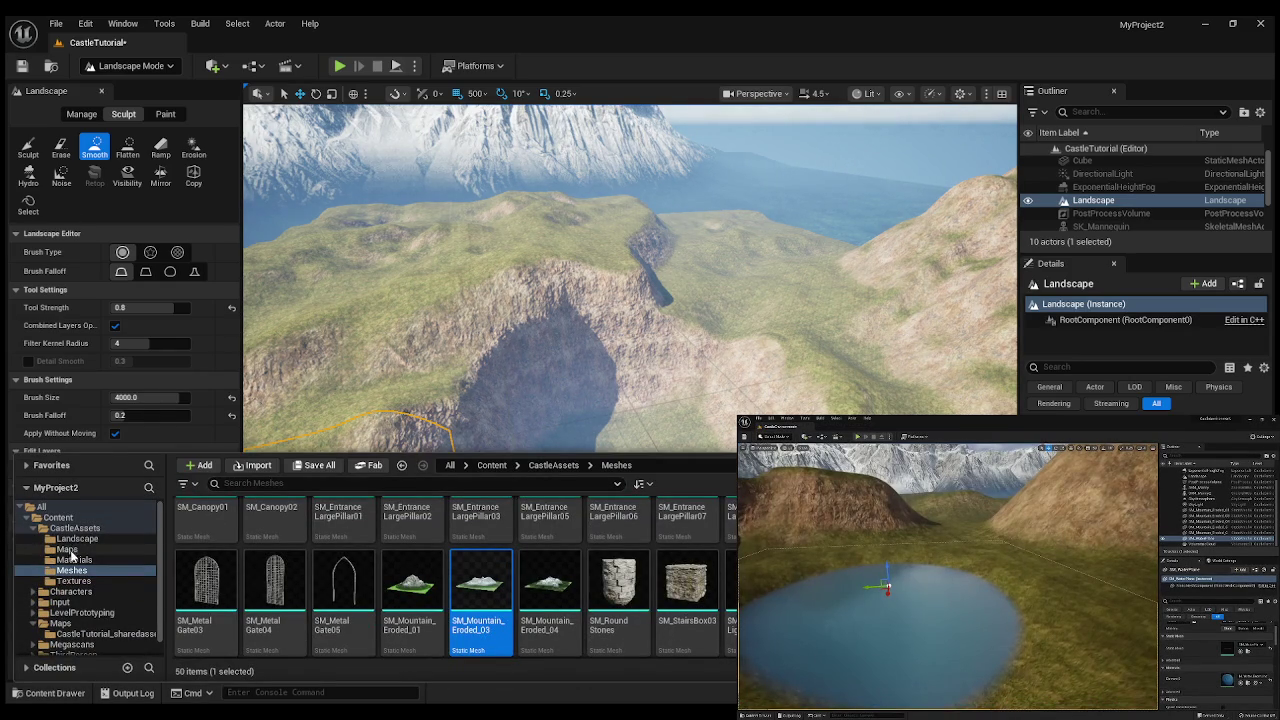
- View the CastleAssets Materials folder, then return to the 50 CastleAssets meshes
click(72, 559)
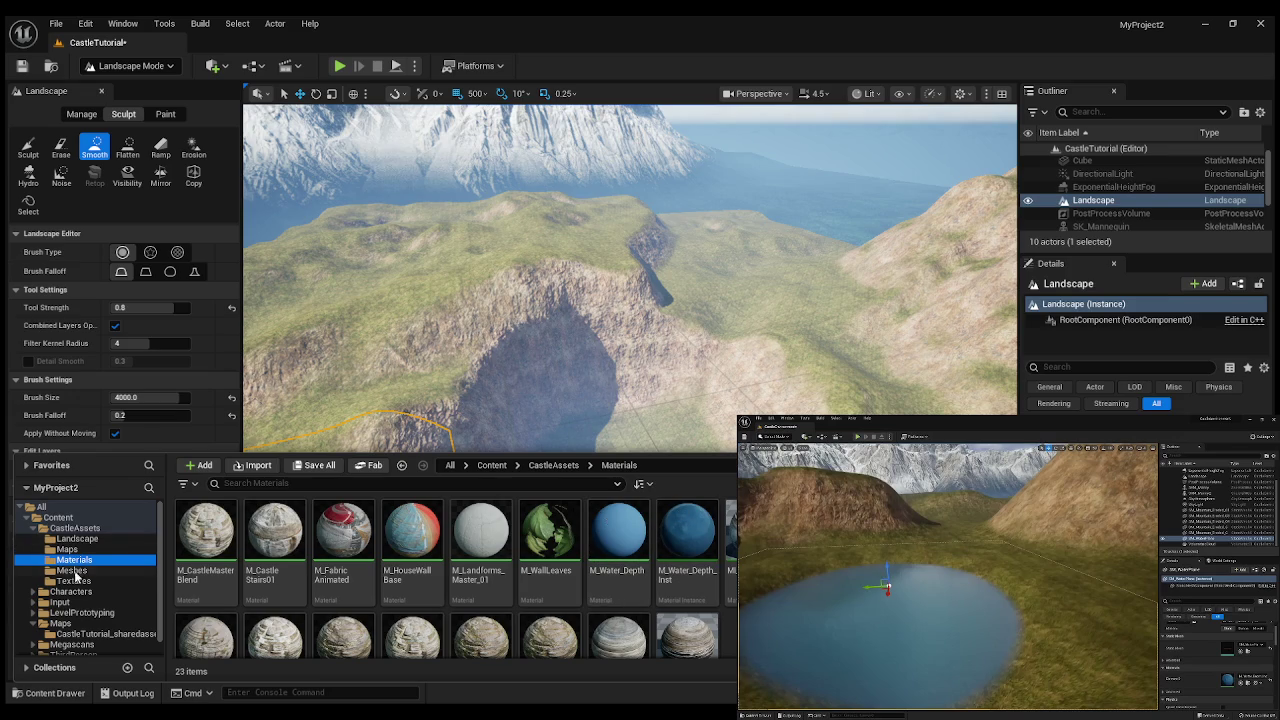
click(76, 572)
scroll(687, 634, down, 5)
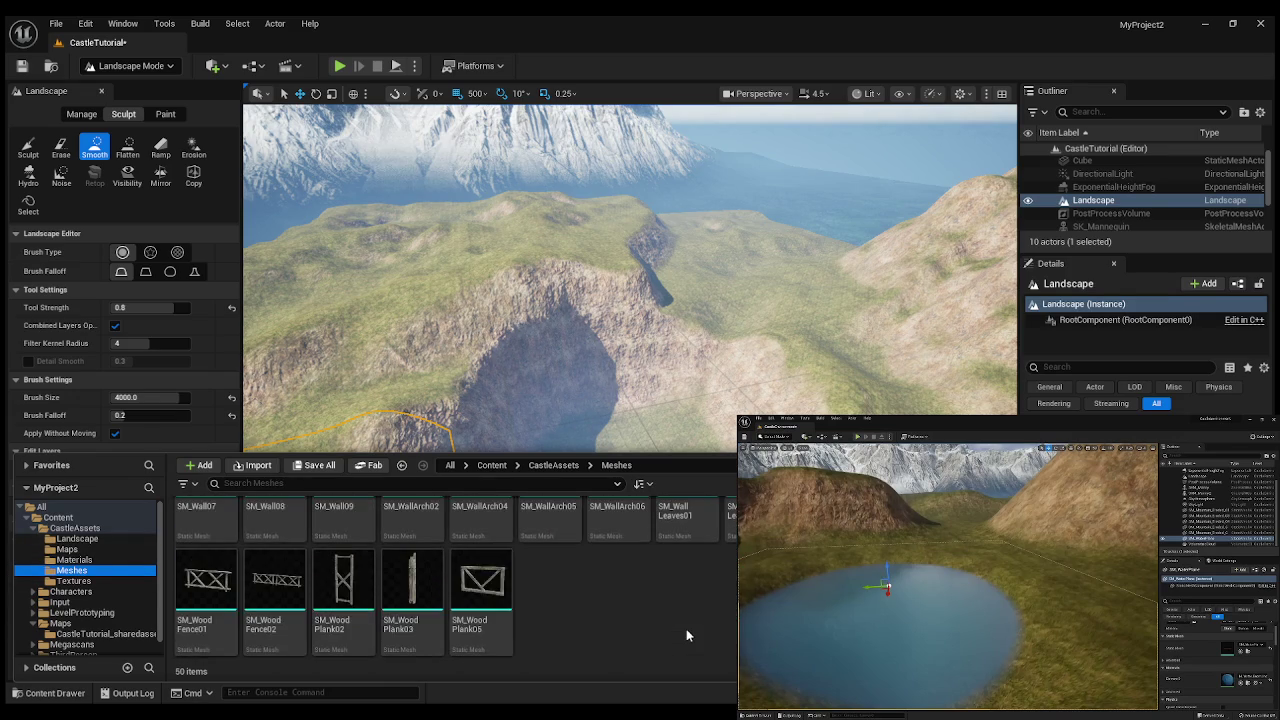
scroll(687, 634, up, 1)
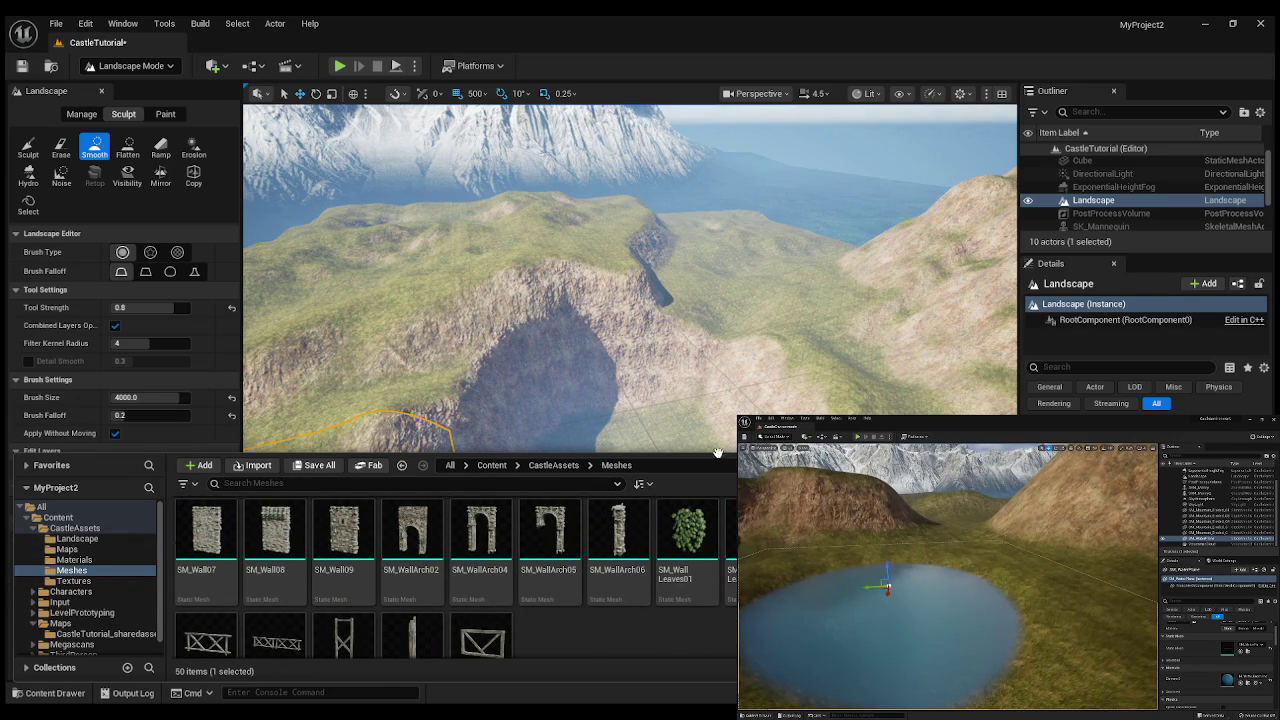
- Close the Content Drawer, leave landscape editing for Selection Mode, and select SM_WaterPlane
click(660, 443)
key(Escape)
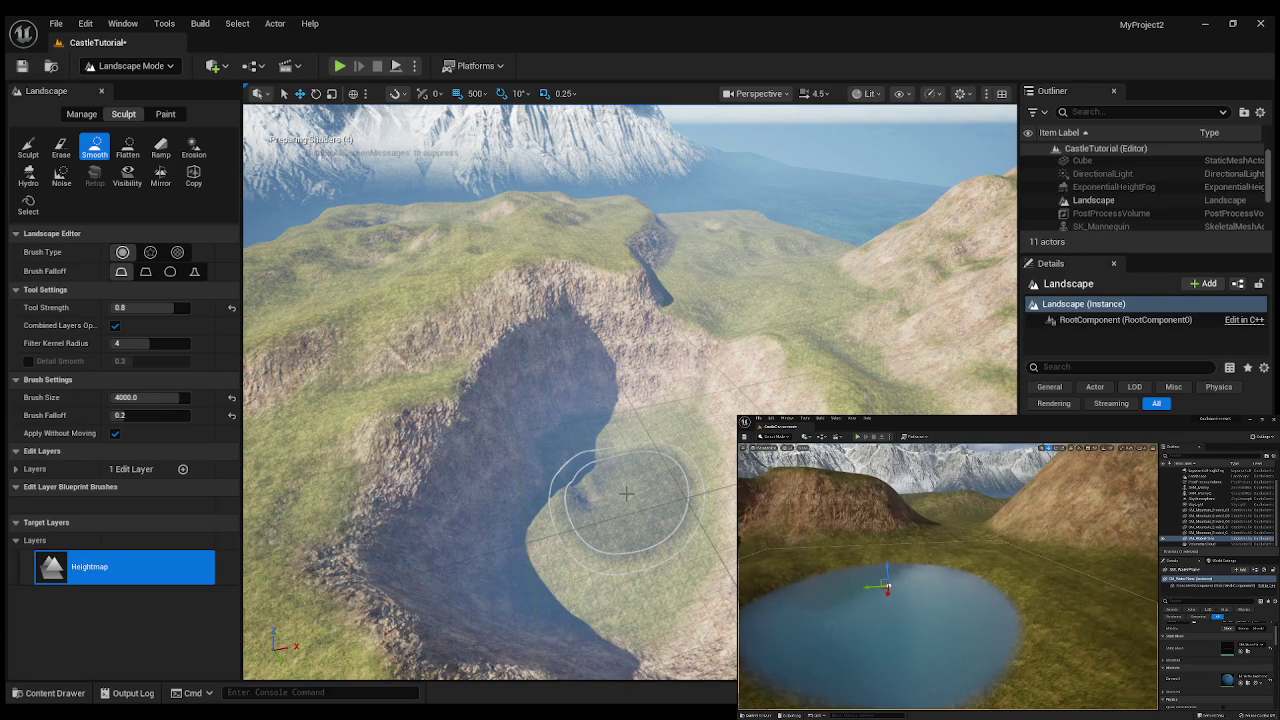
click(101, 91)
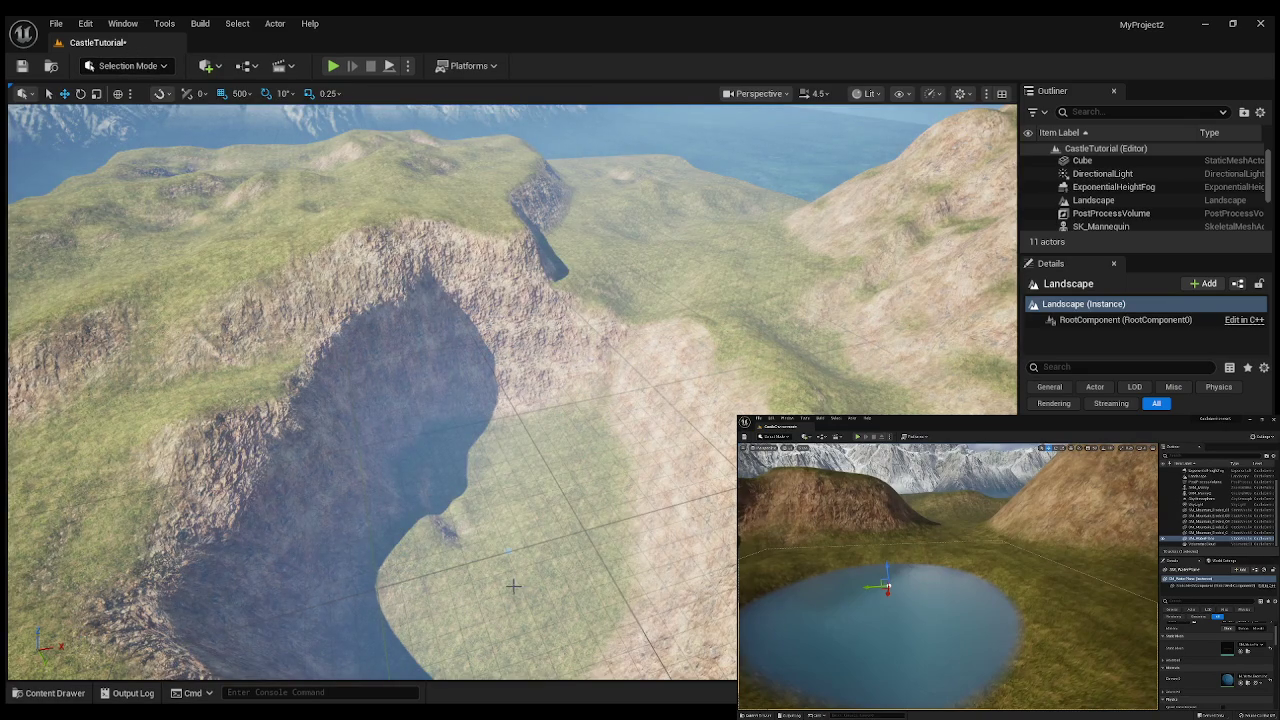
scroll(1097, 190, down, 2)
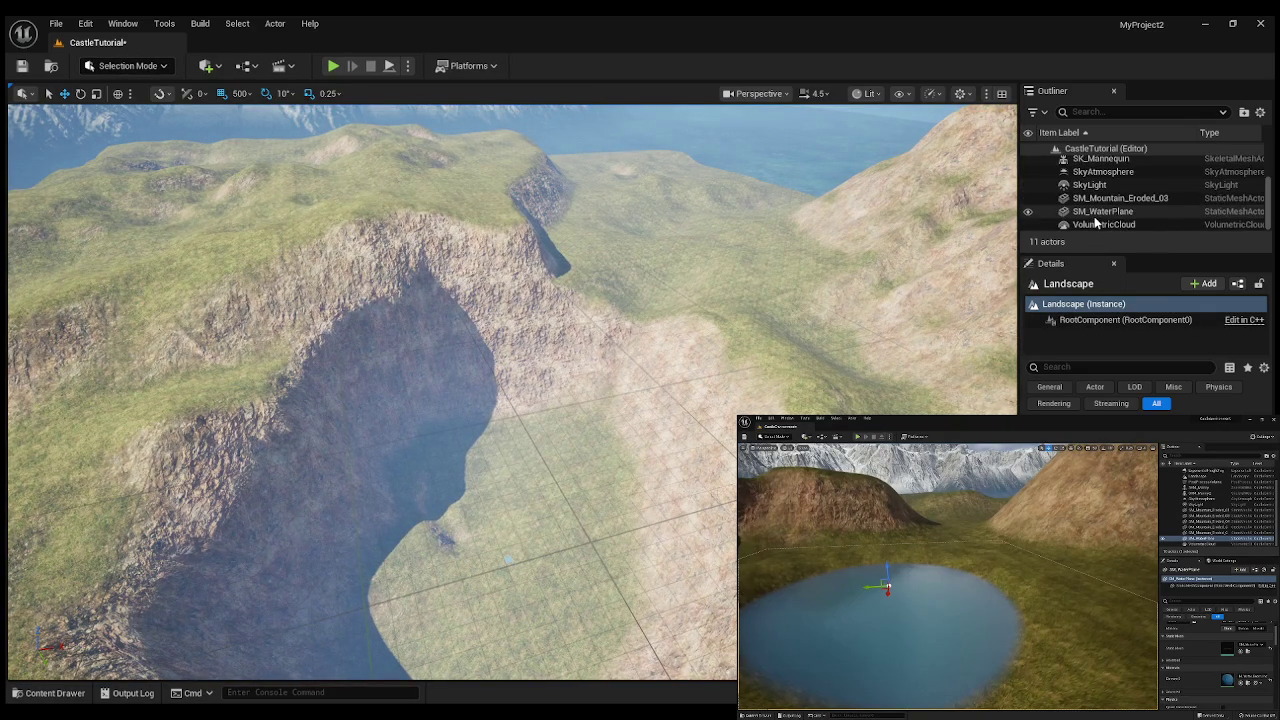
click(508, 560)
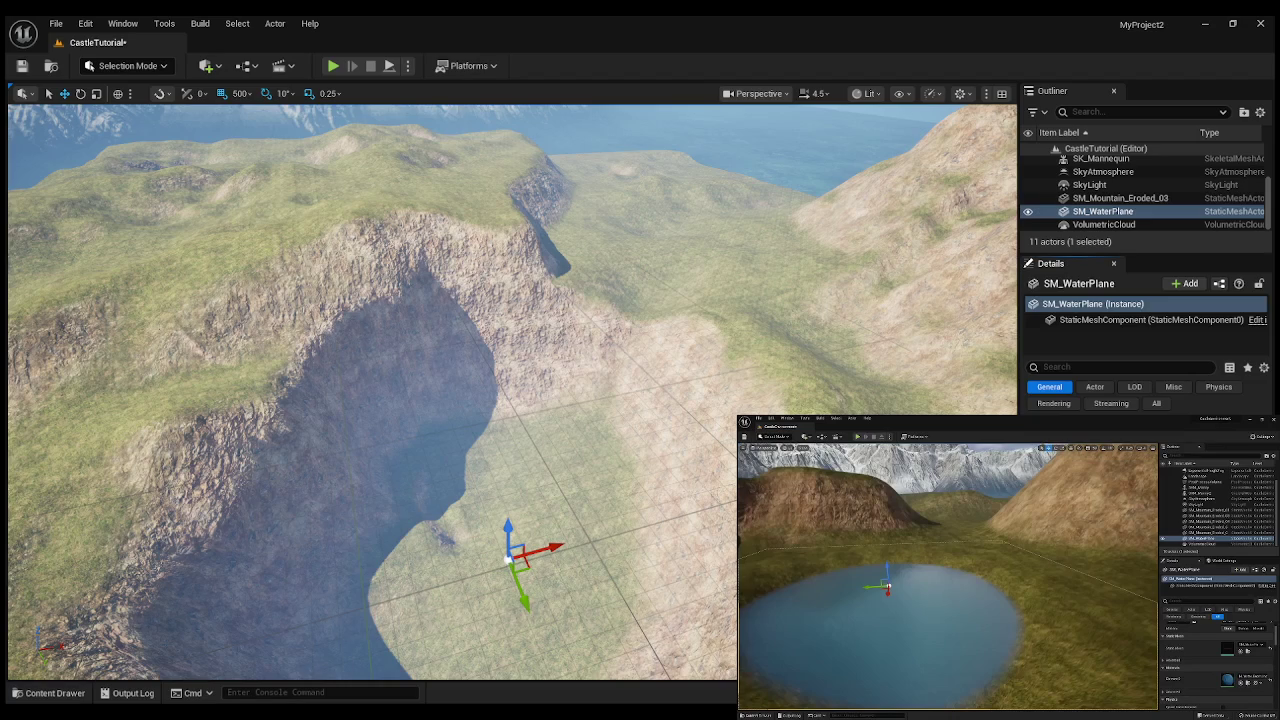
- Move SM_WaterPlane along Z until water fills the trench, then orbit around the lake
drag(513, 530, 498, 426)
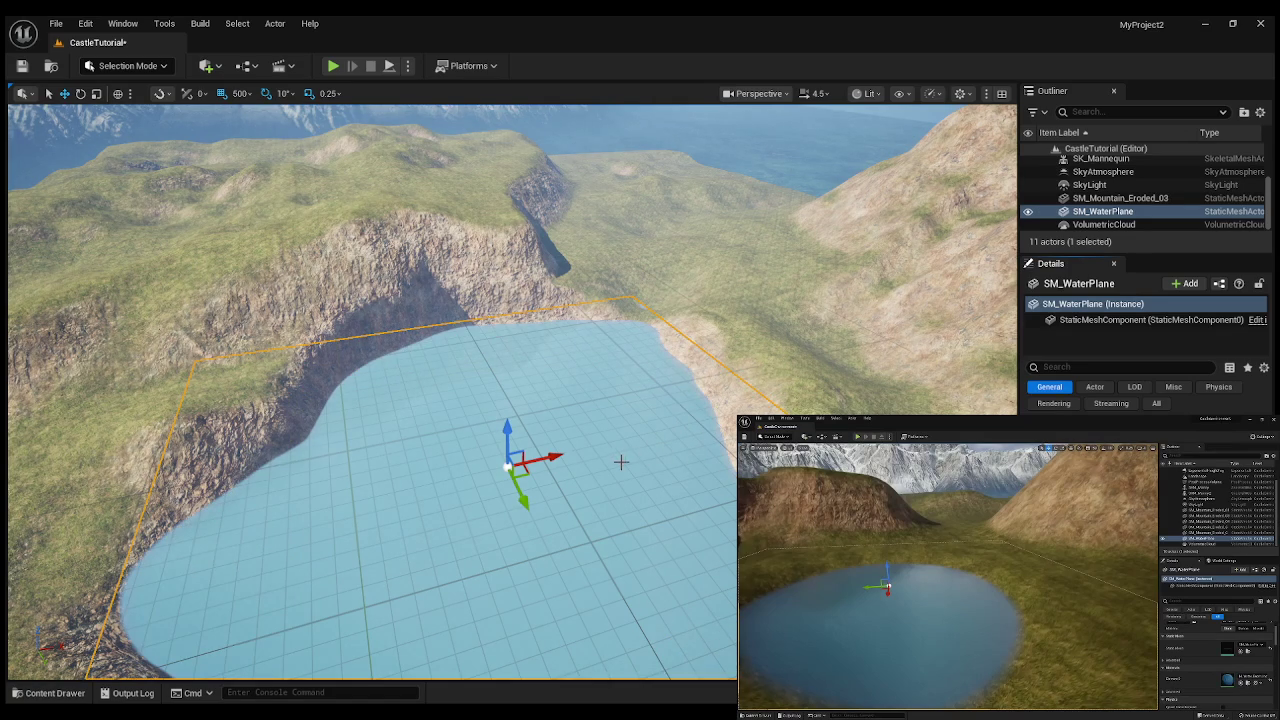
mouse_move(507, 428)
mouse_down()
mouse_move(480, 455)
mouse_move(450, 450)
mouse_move(450, 388)
mouse_up()
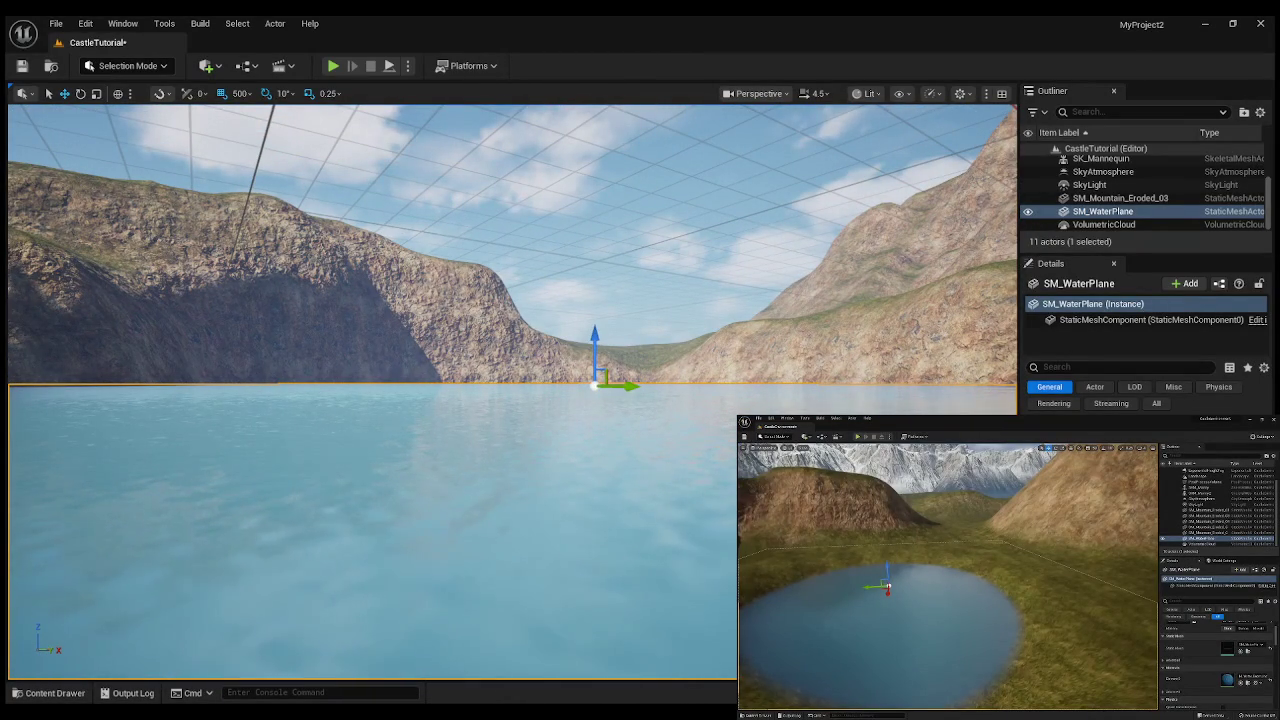
mouse_move(450, 388)
mouse_down()
mouse_move(360, 380)
mouse_move(360, 400)
mouse_move(360, 368)
mouse_move(340, 362)
mouse_move(340, 400)
mouse_move(355, 370)
mouse_move(480, 460)
mouse_move(380, 337)
mouse_up()
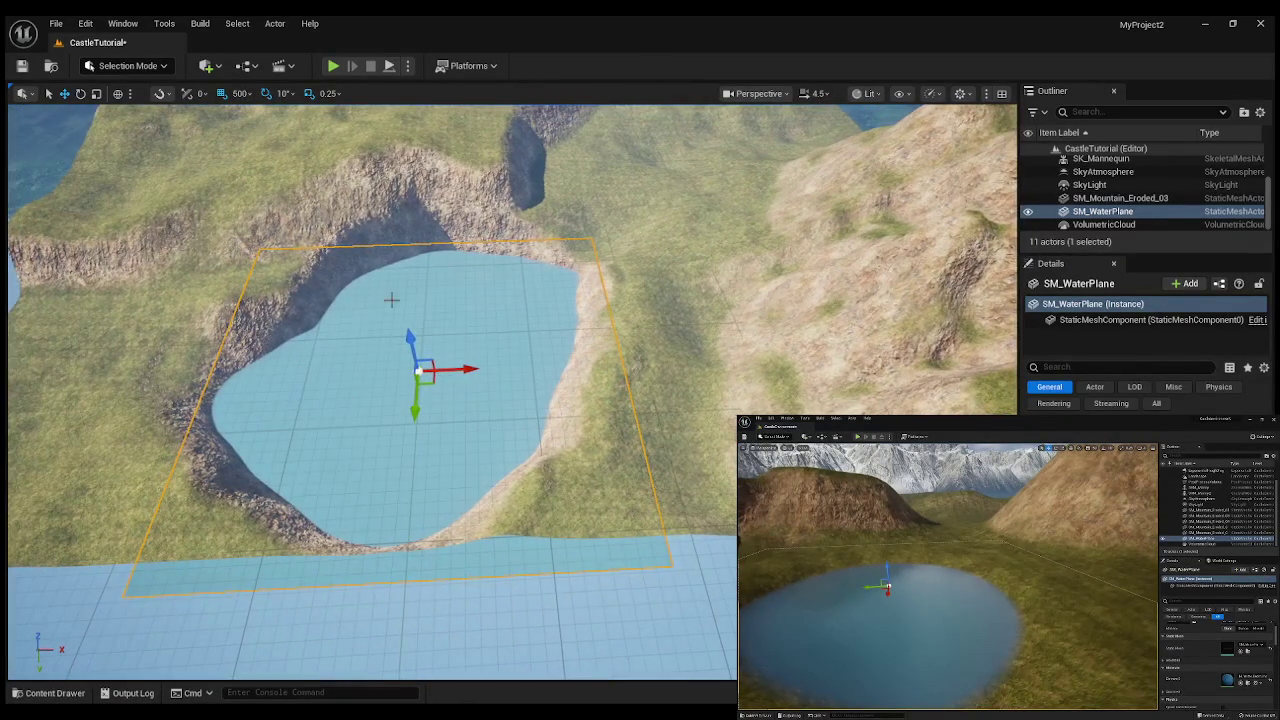
drag(485, 394, 569, 341)
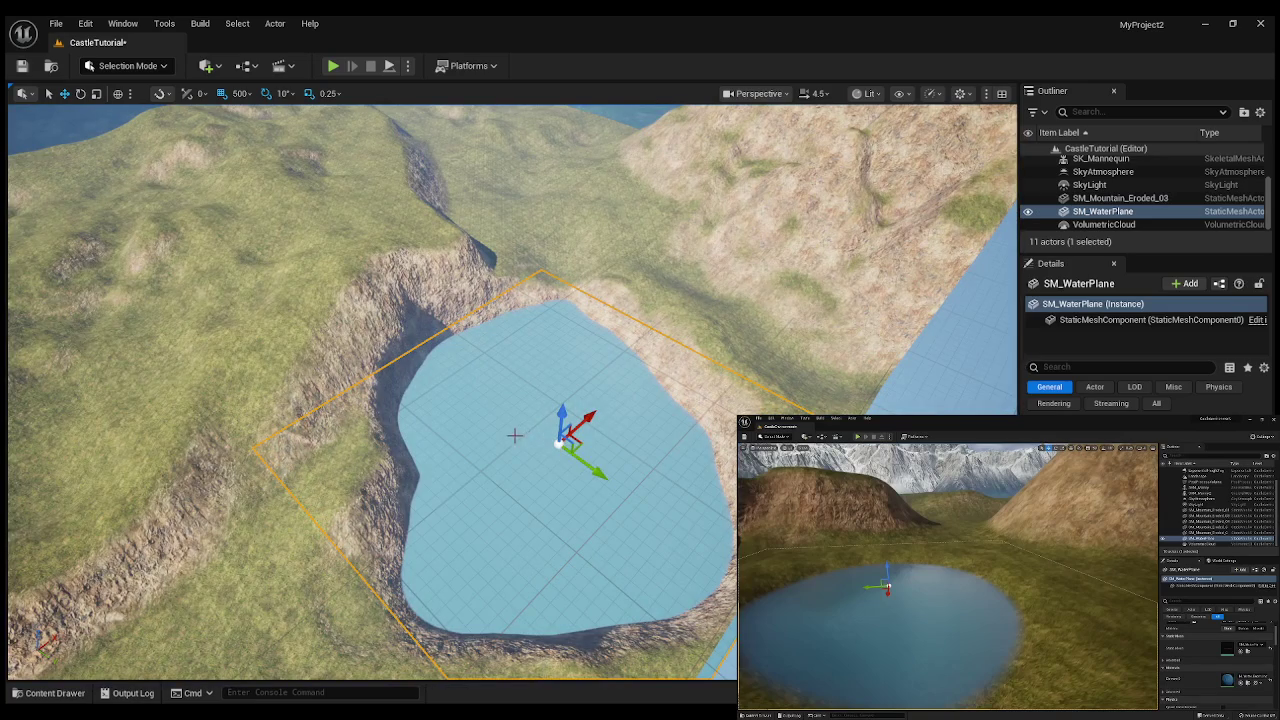
mouse_move(938, 620)
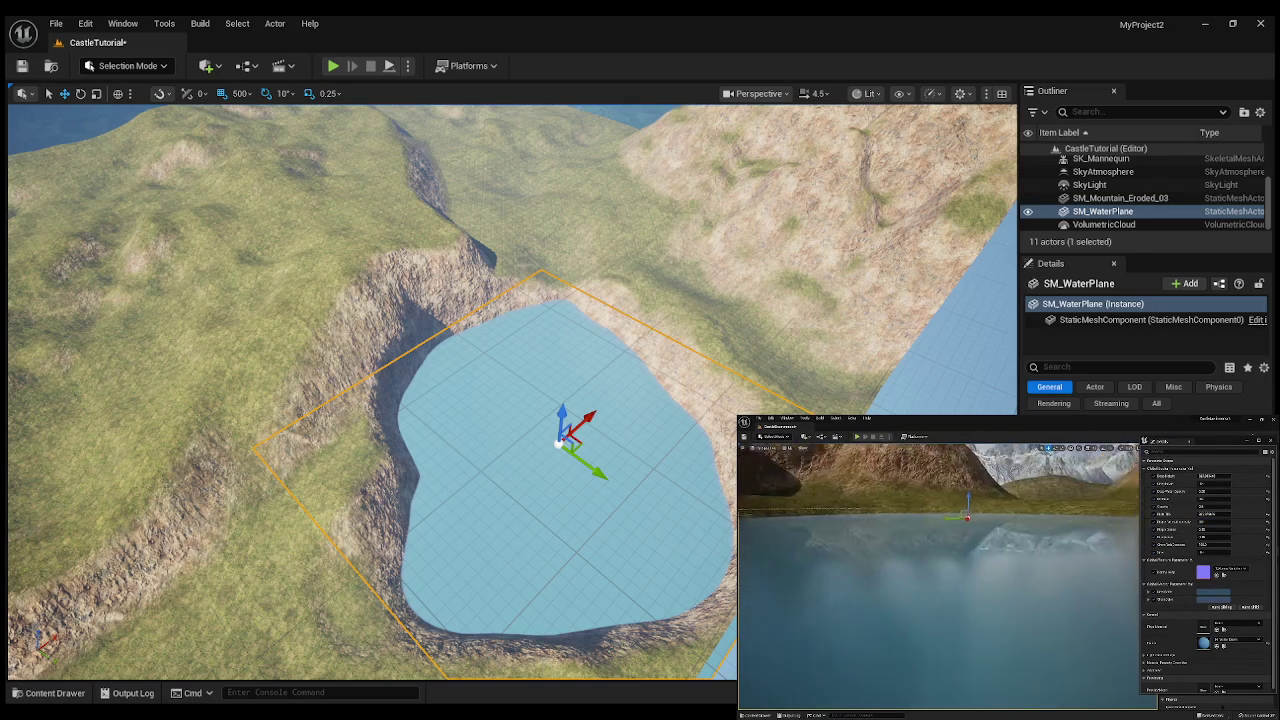
mouse_move(890, 678)
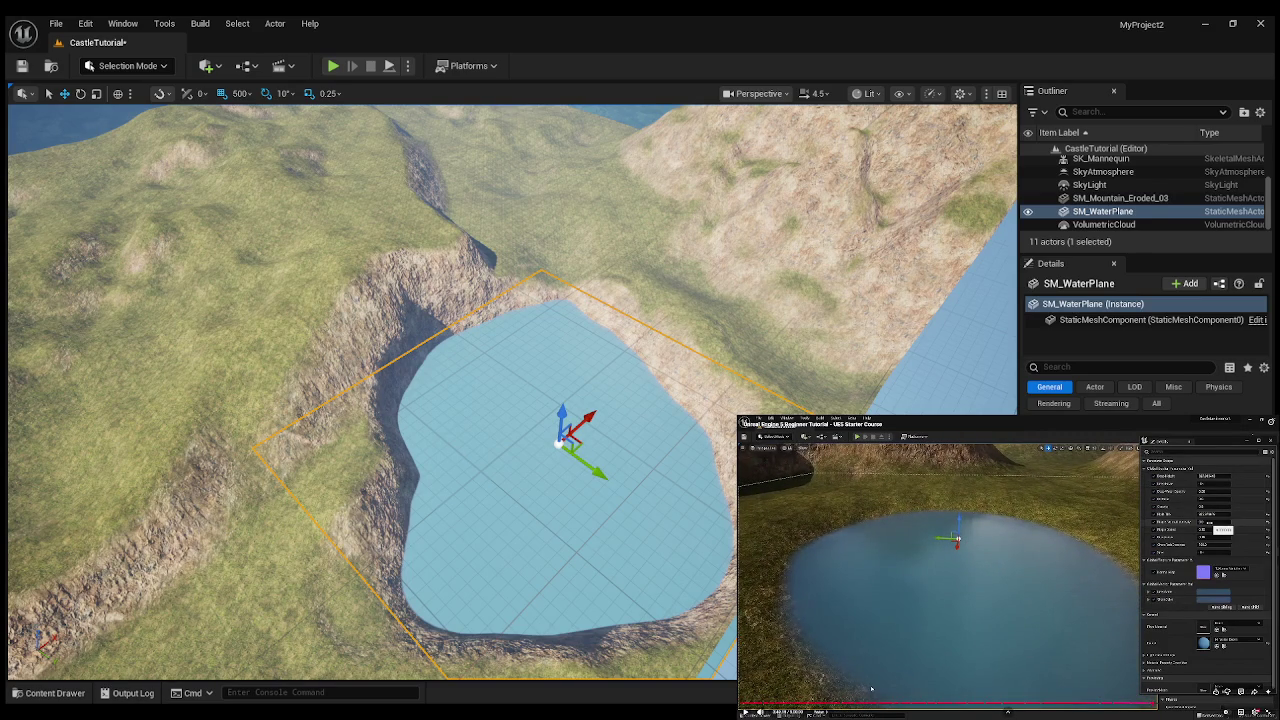
mouse_move(489, 527)
mouse_down()
mouse_move(489, 560)
mouse_move(489, 460)
mouse_move(489, 495)
mouse_up()
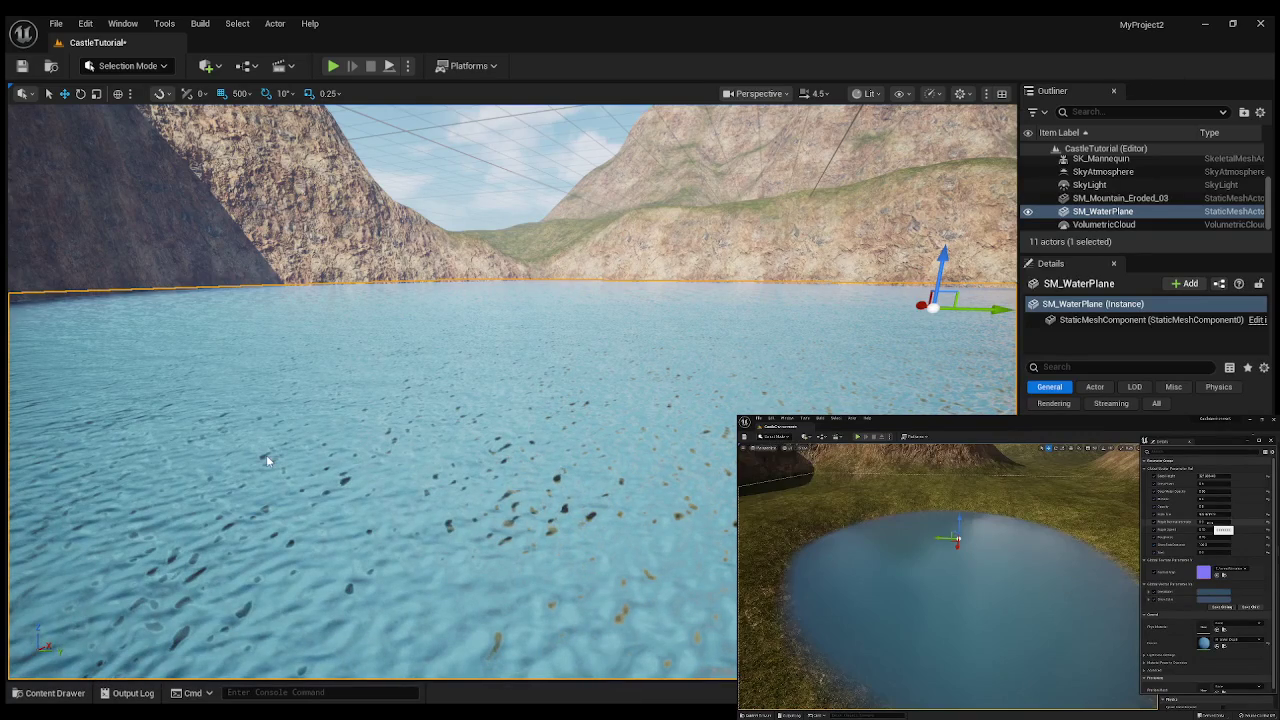
drag(267, 455, 267, 410)
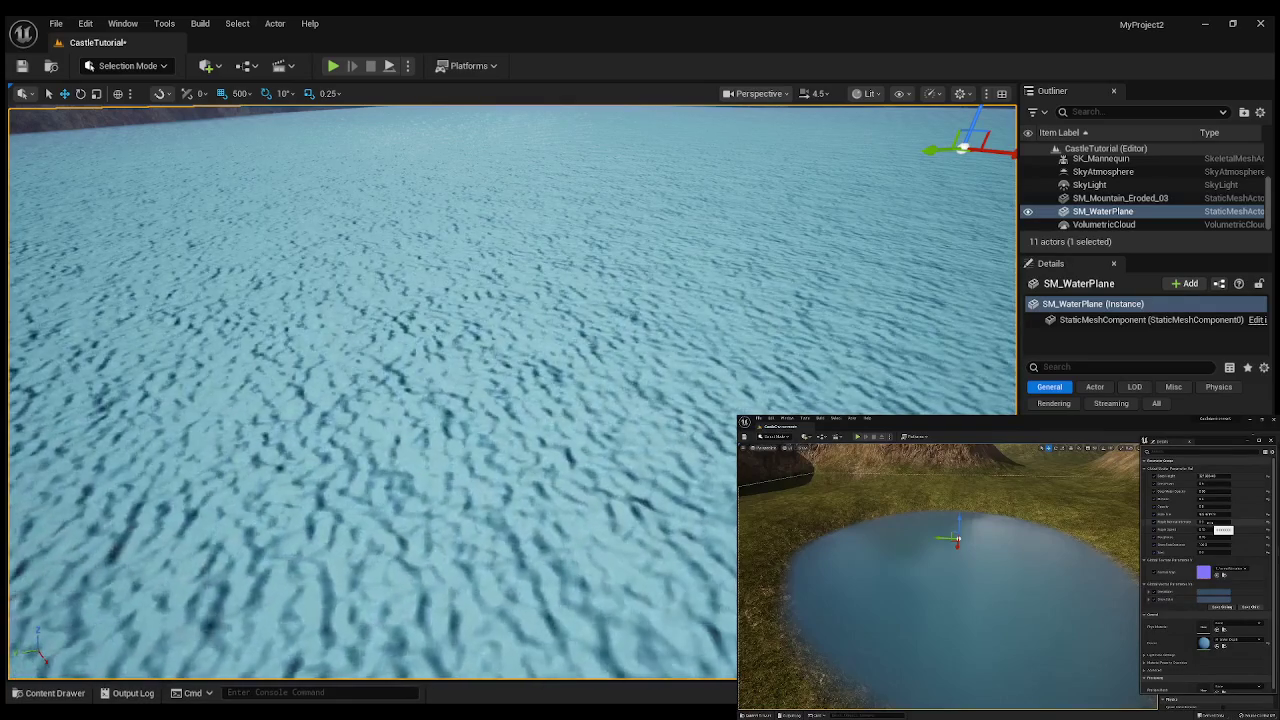
mouse_move(648, 393)
mouse_down()
mouse_move(648, 340)
mouse_move(630, 350)
mouse_move(630, 380)
mouse_move(720, 380)
mouse_move(740, 395)
mouse_move(740, 350)
mouse_move(705, 365)
mouse_move(705, 335)
mouse_move(705, 380)
mouse_up()
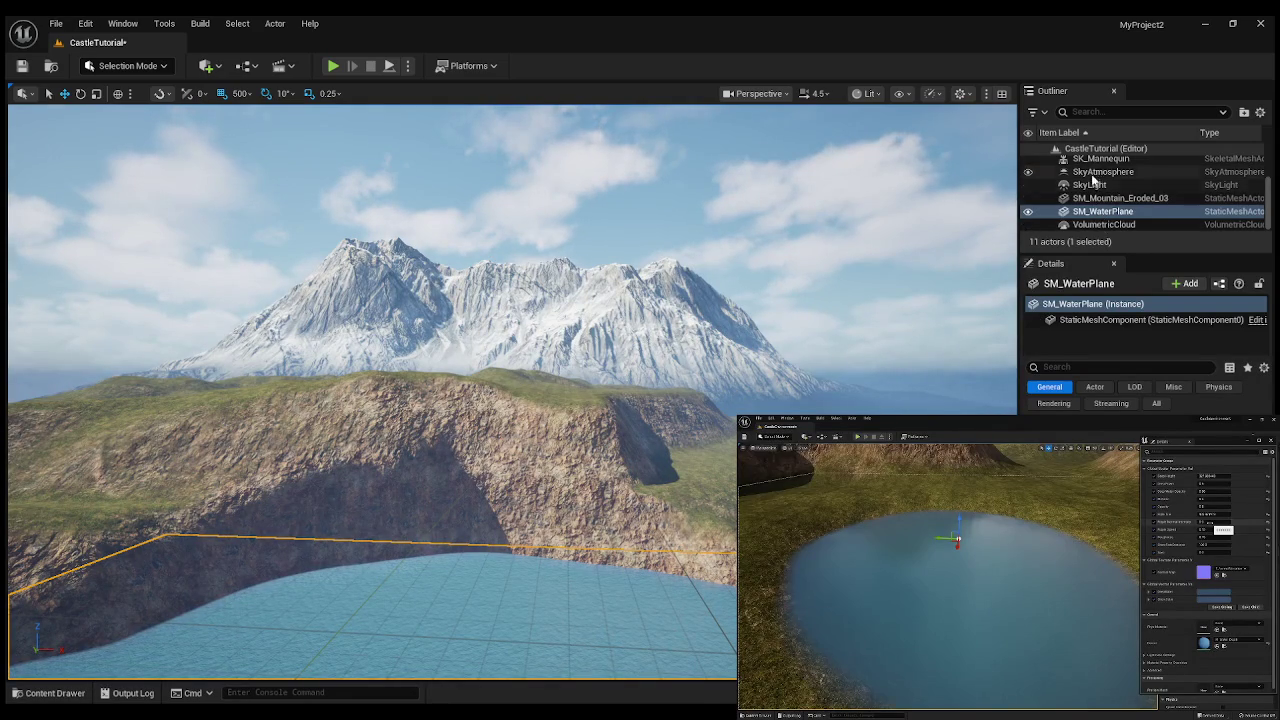
click(1094, 172)
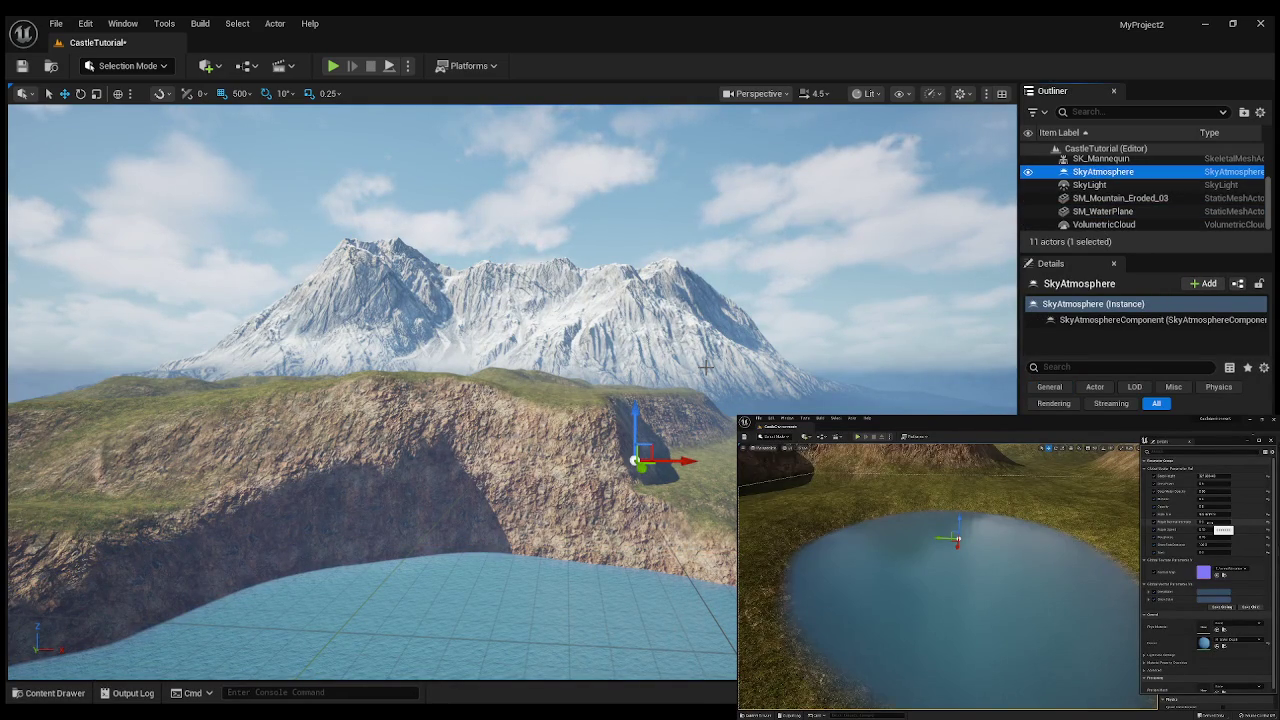
- Select the SkyLight in the Outliner and frame it in the viewport with F
drag(705, 380, 676, 374)
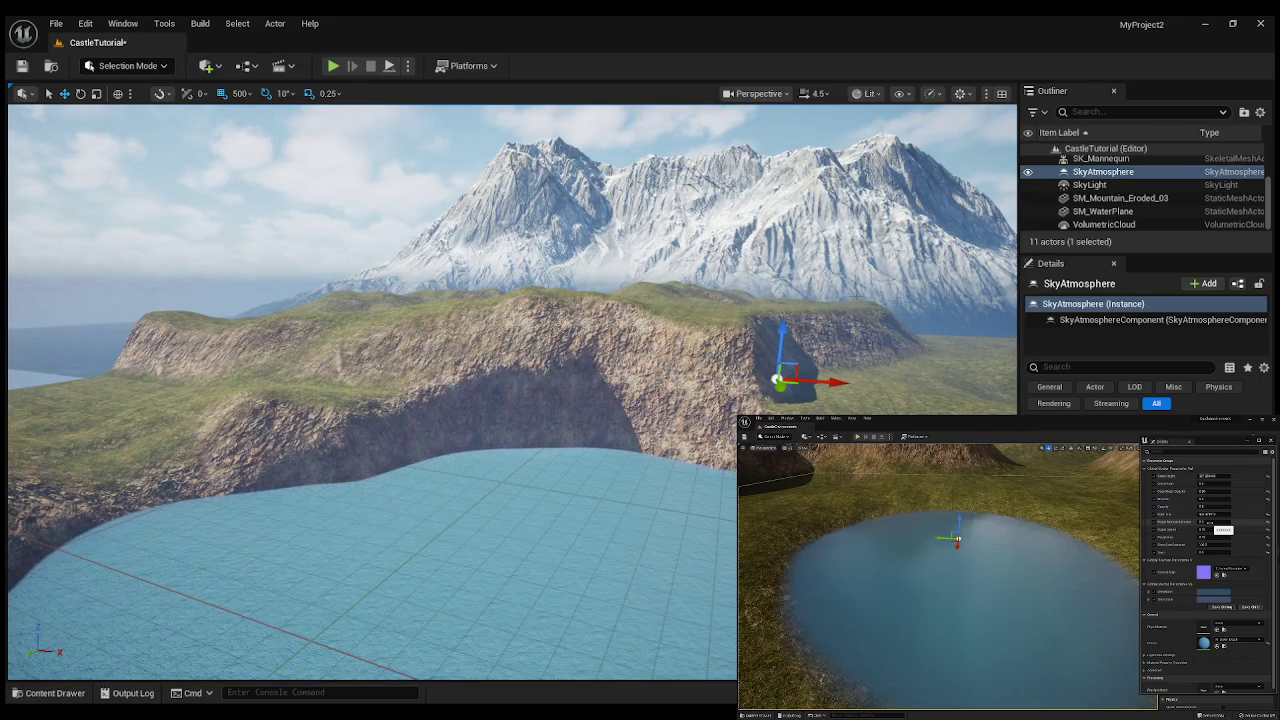
mouse_move(781, 327)
mouse_down()
mouse_move(800, 120)
mouse_move(790, 230)
mouse_move(900, 235)
mouse_move(880, 240)
mouse_move(905, 297)
mouse_move(868, 326)
mouse_move(934, 304)
mouse_up()
click(934, 304)
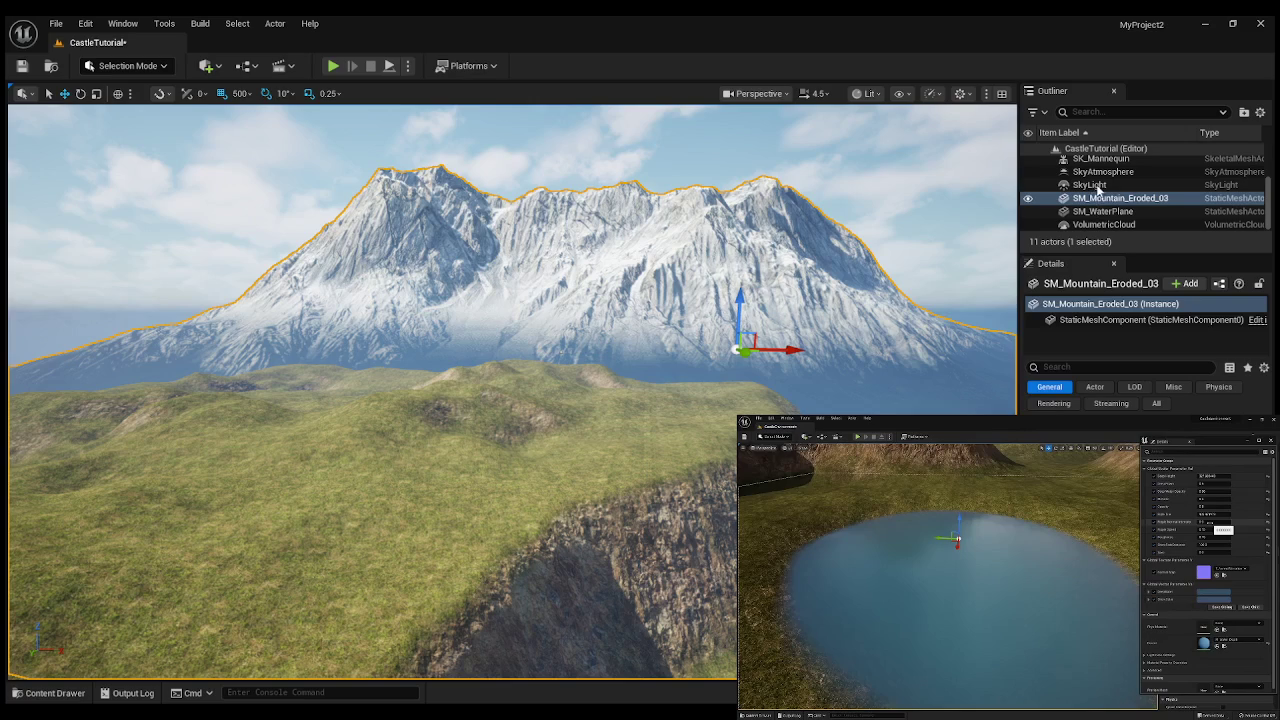
click(1007, 225)
click(1089, 185)
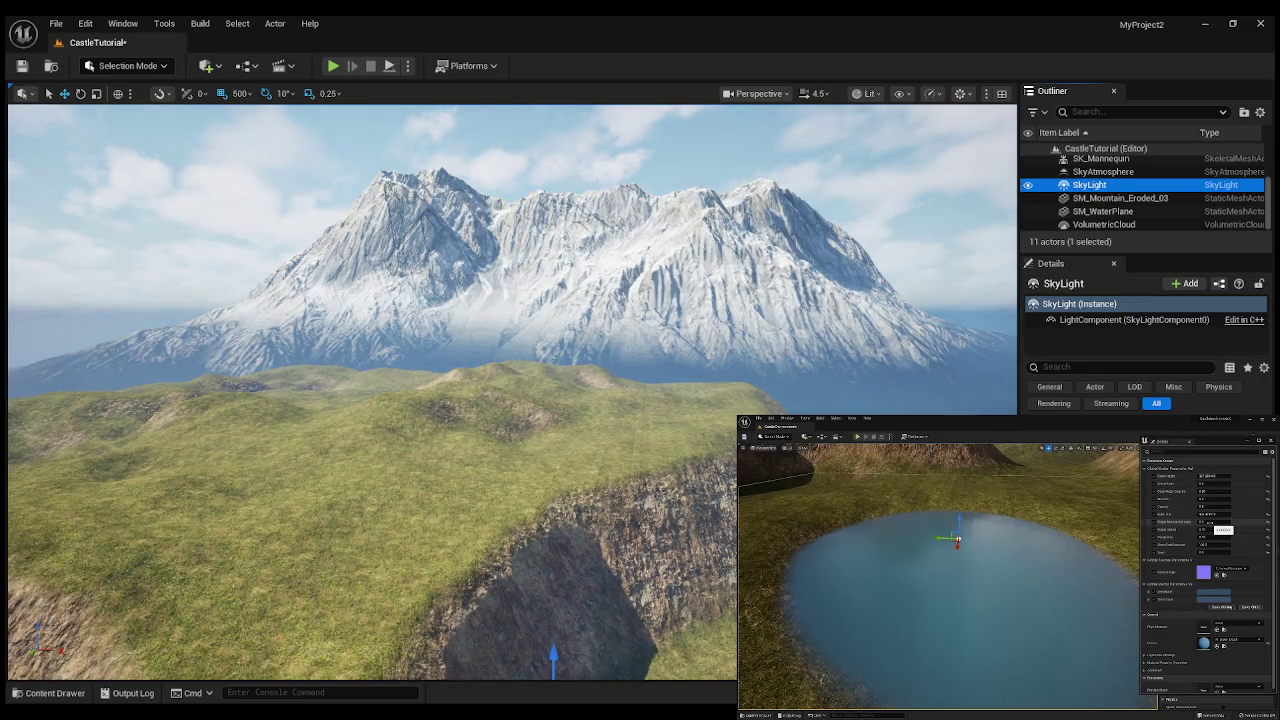
key(f)
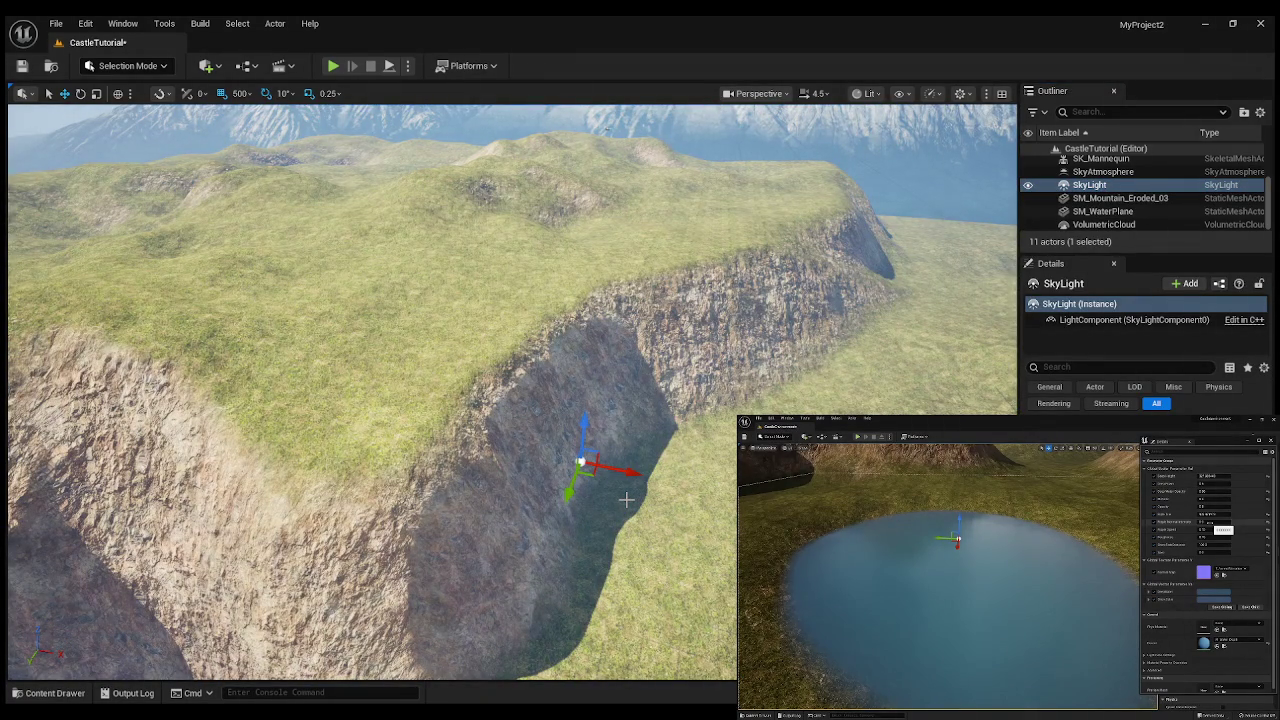
- Rotate the sun direction with Ctrl+L until the mountain slopes' shadows shift
key(ctrl+l)
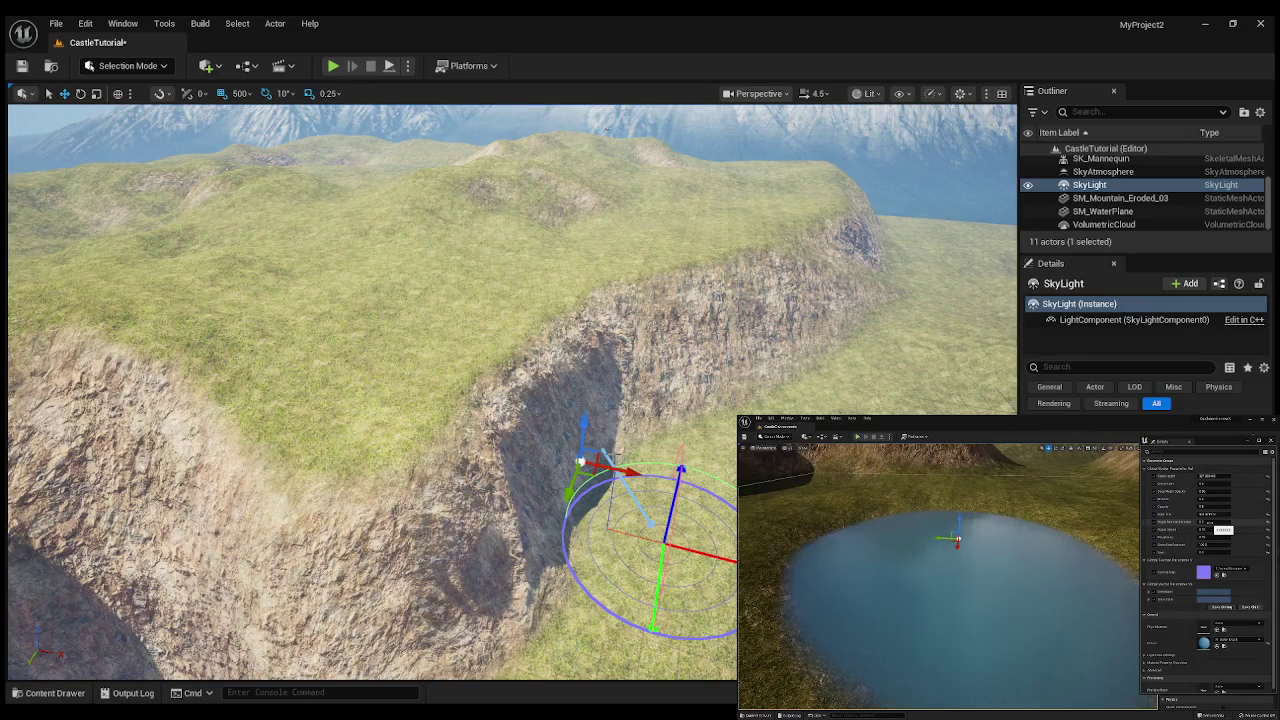
key(ctrl+l)
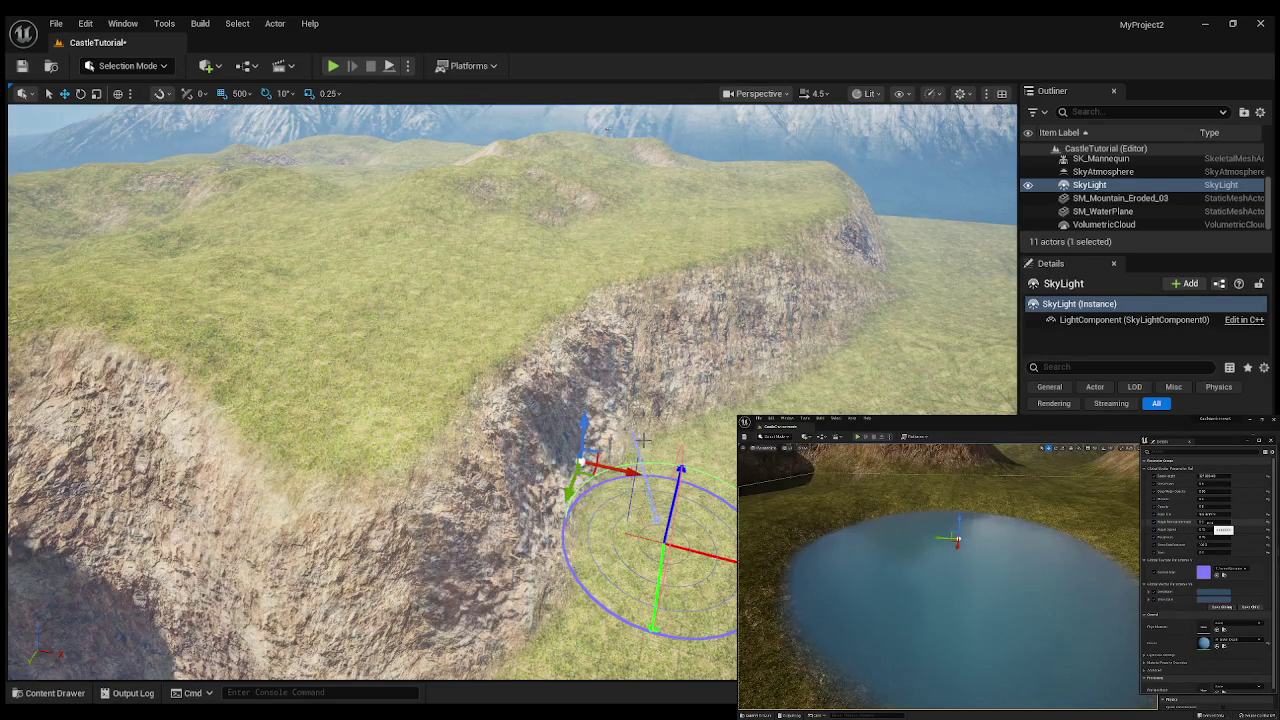
key(ctrl+l)
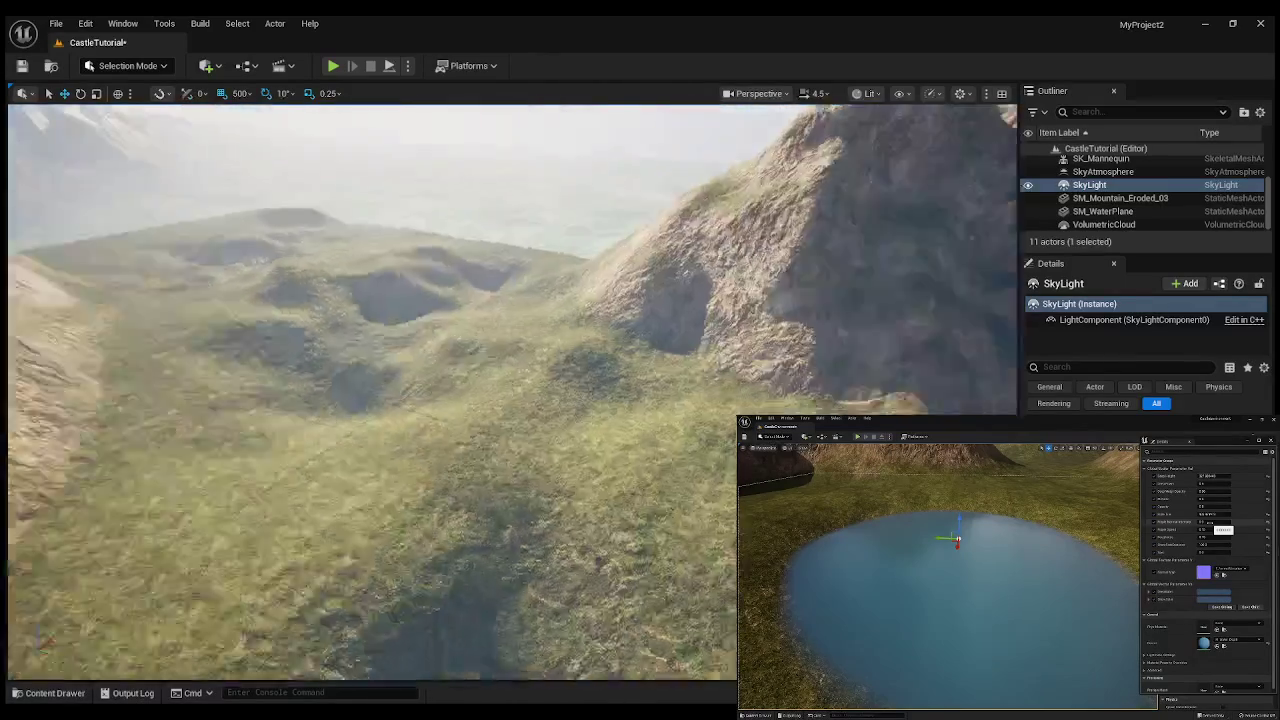
key(ctrl+l)
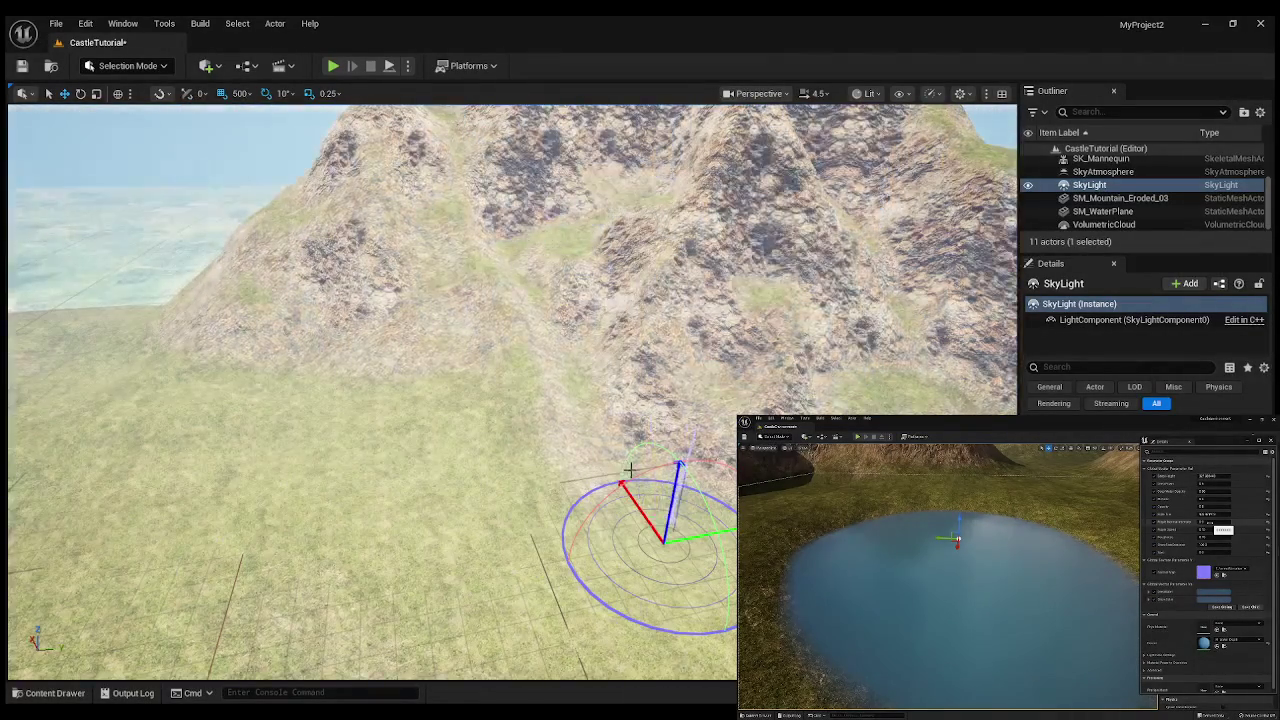
key(ctrl+l)
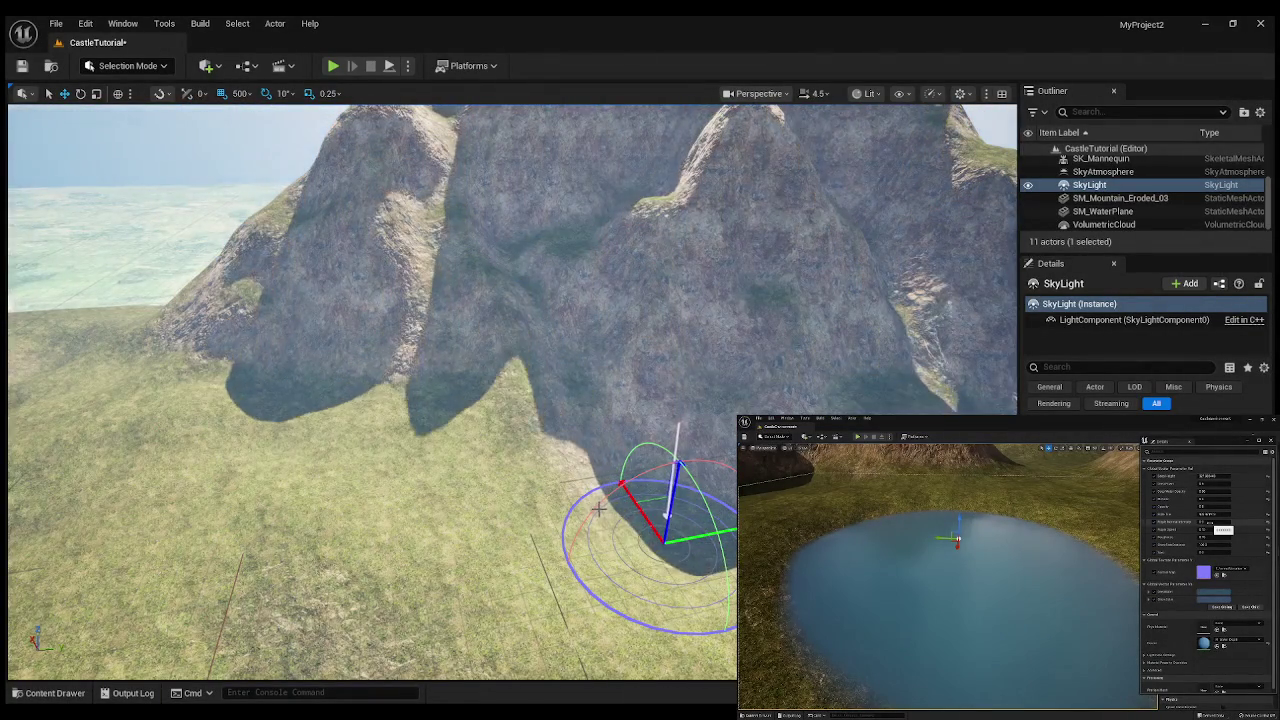
key(ctrl+l)
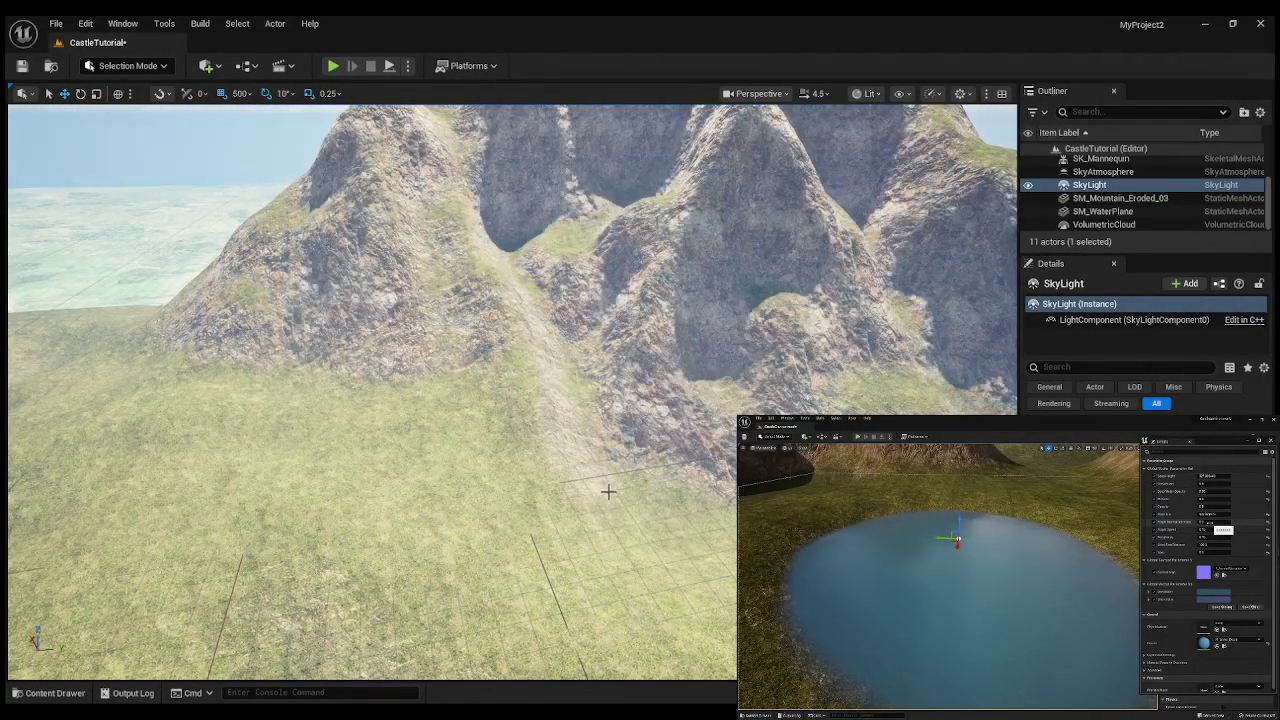
mouse_move(606, 495)
mouse_down()
mouse_move(560, 440)
mouse_move(600, 470)
mouse_move(510, 462)
mouse_move(510, 415)
mouse_move(530, 400)
mouse_move(510, 415)
mouse_up()
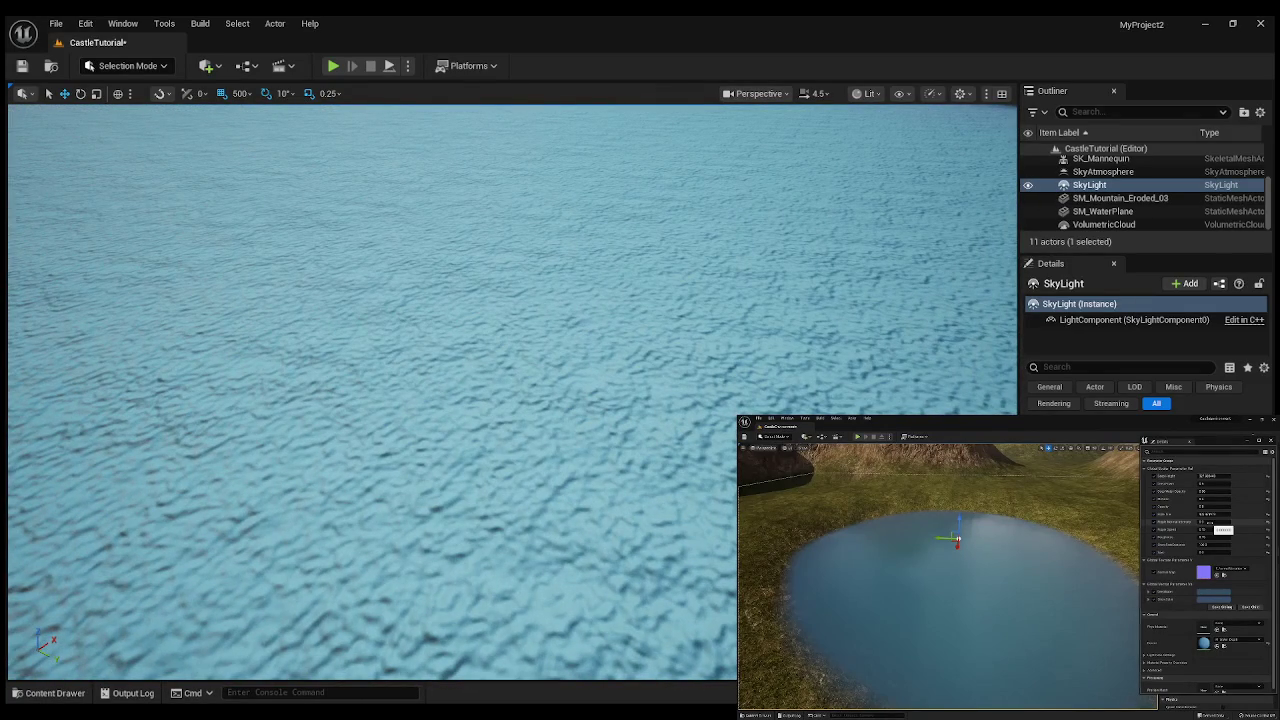
mouse_move(975, 584)
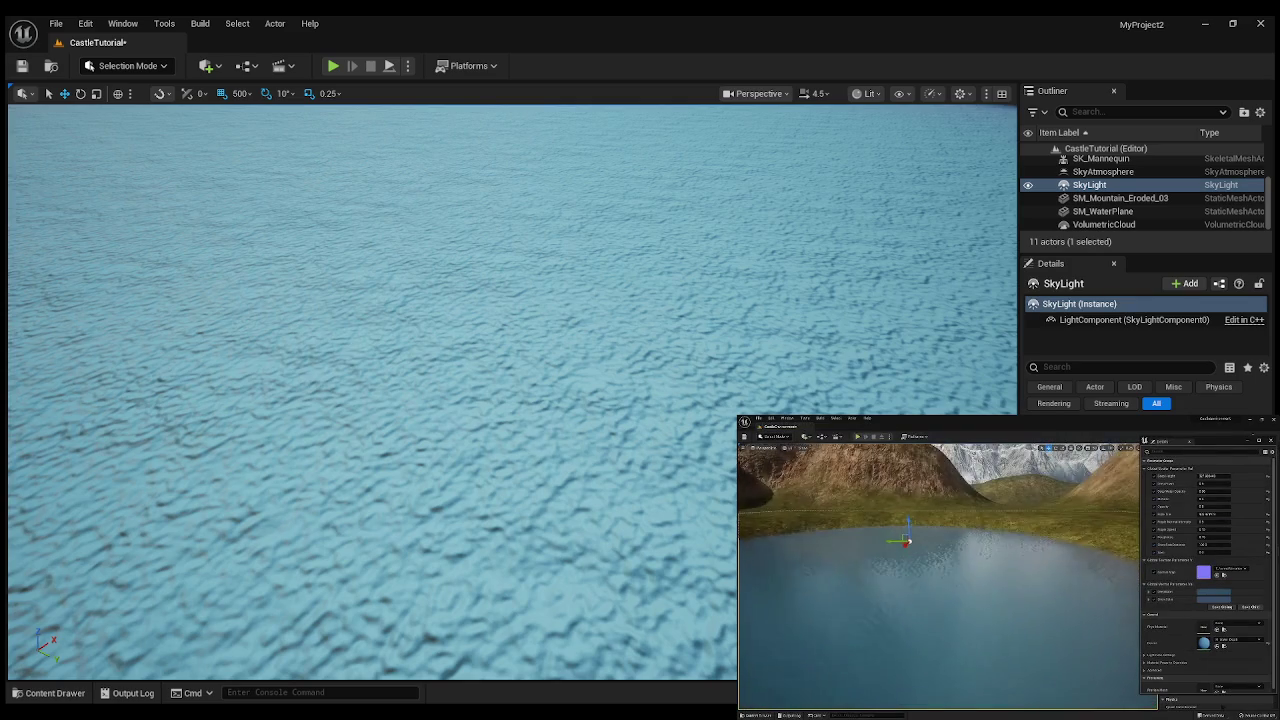
key(f)
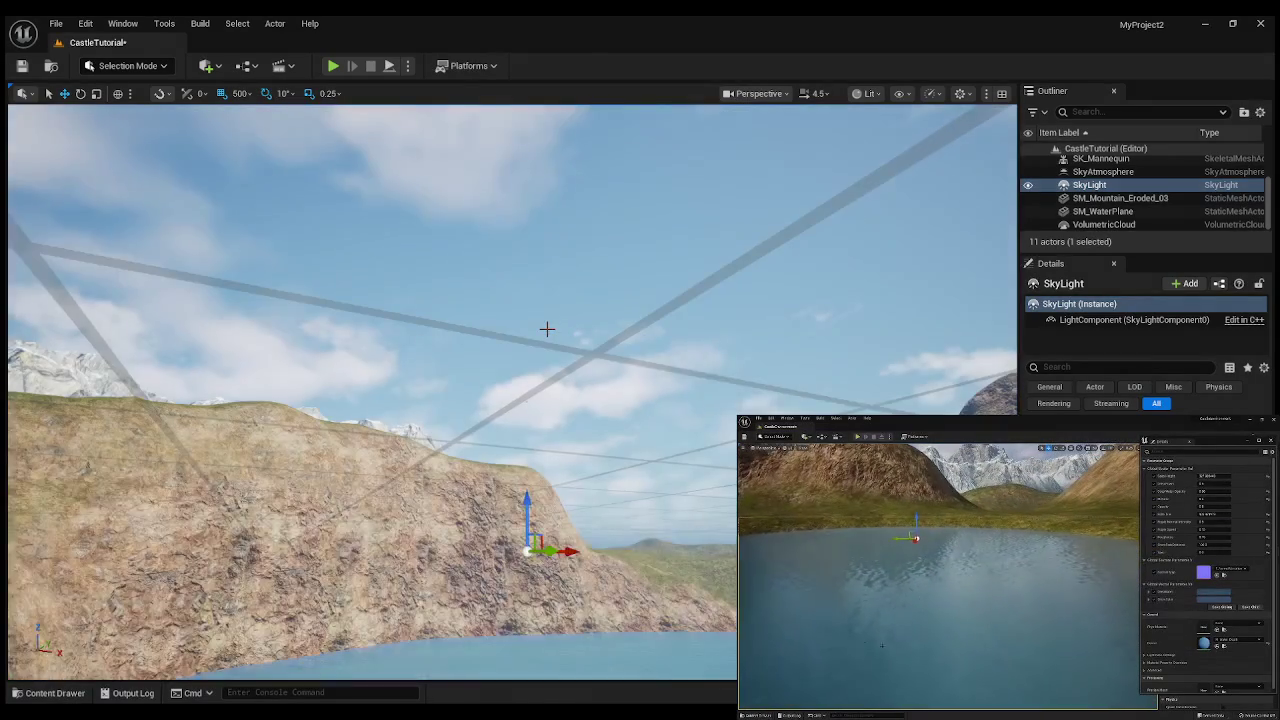
mouse_move(512, 390)
mouse_down()
mouse_move(490, 410)
mouse_move(495, 370)
mouse_move(505, 395)
mouse_move(465, 405)
mouse_move(465, 440)
mouse_move(488, 372)
mouse_move(488, 400)
mouse_move(470, 384)
mouse_up()
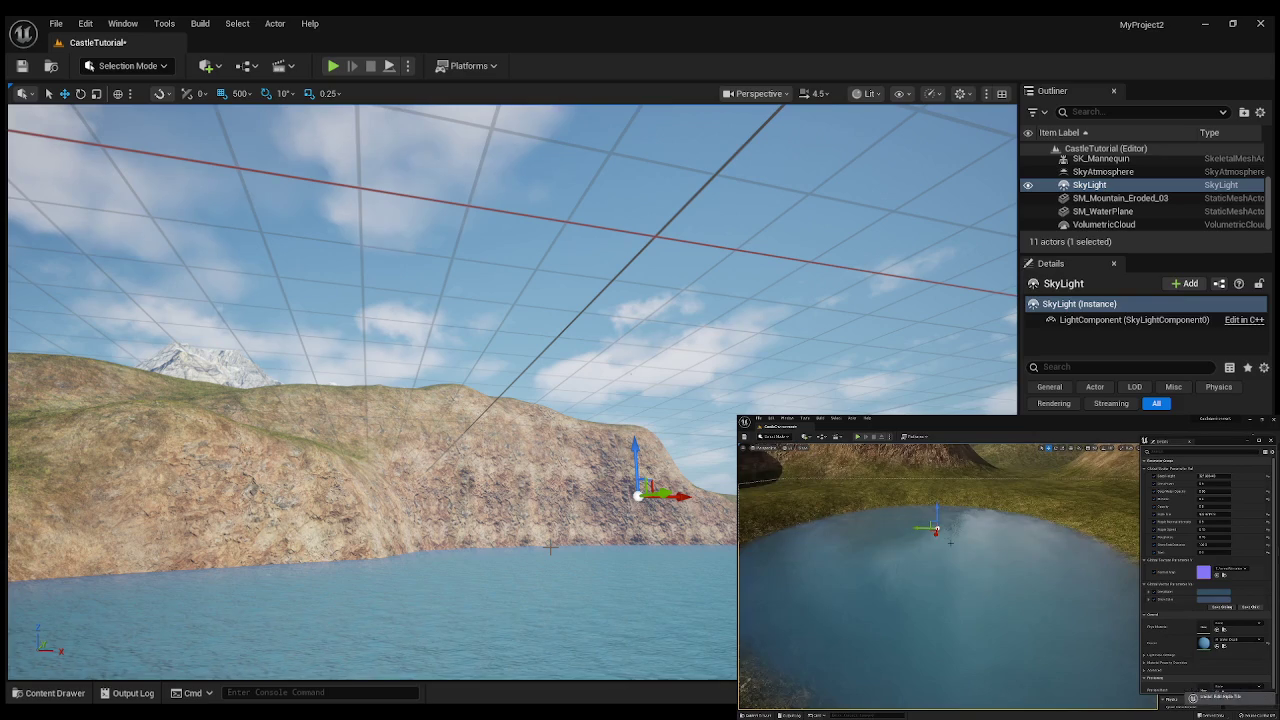
key(Escape)
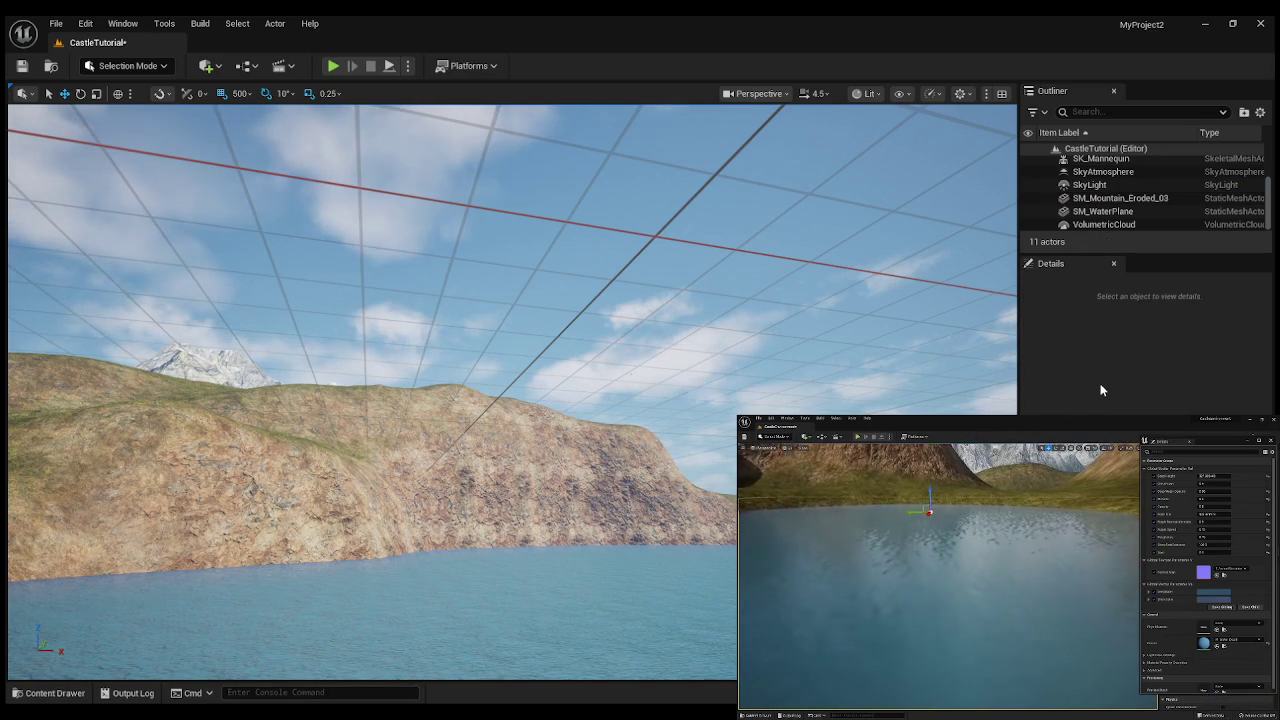
click(654, 571)
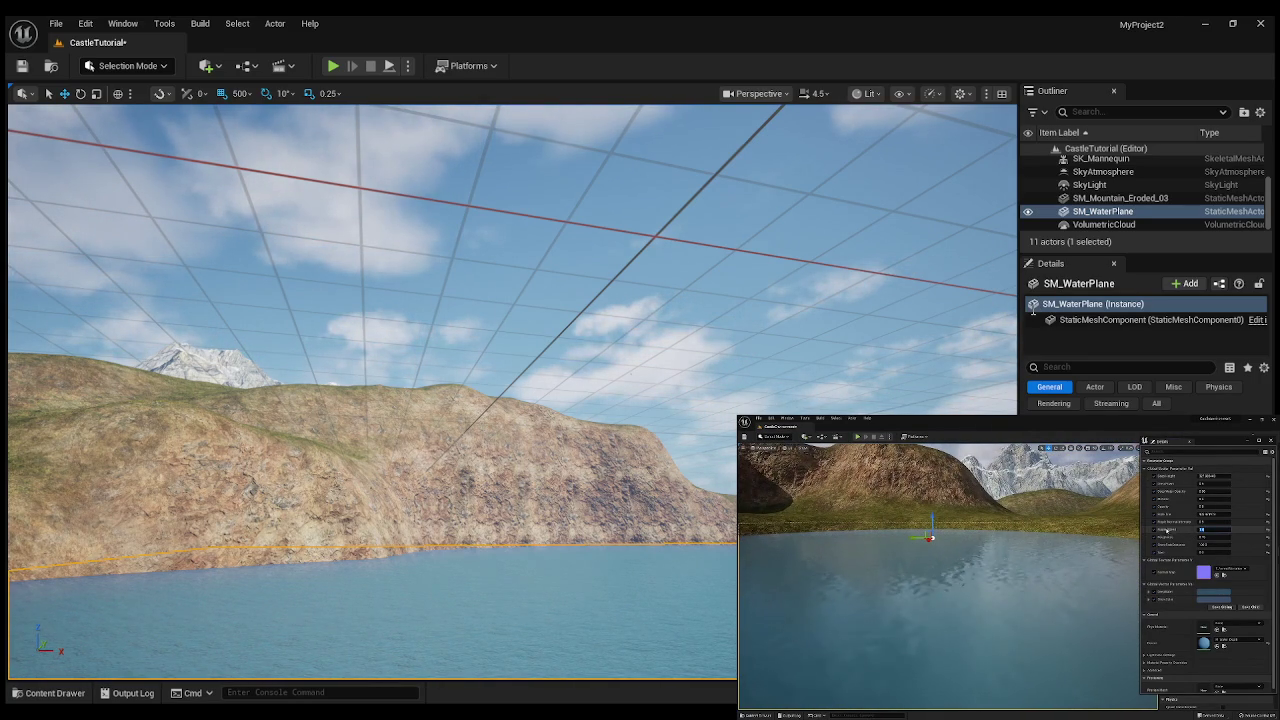
click(200, 560)
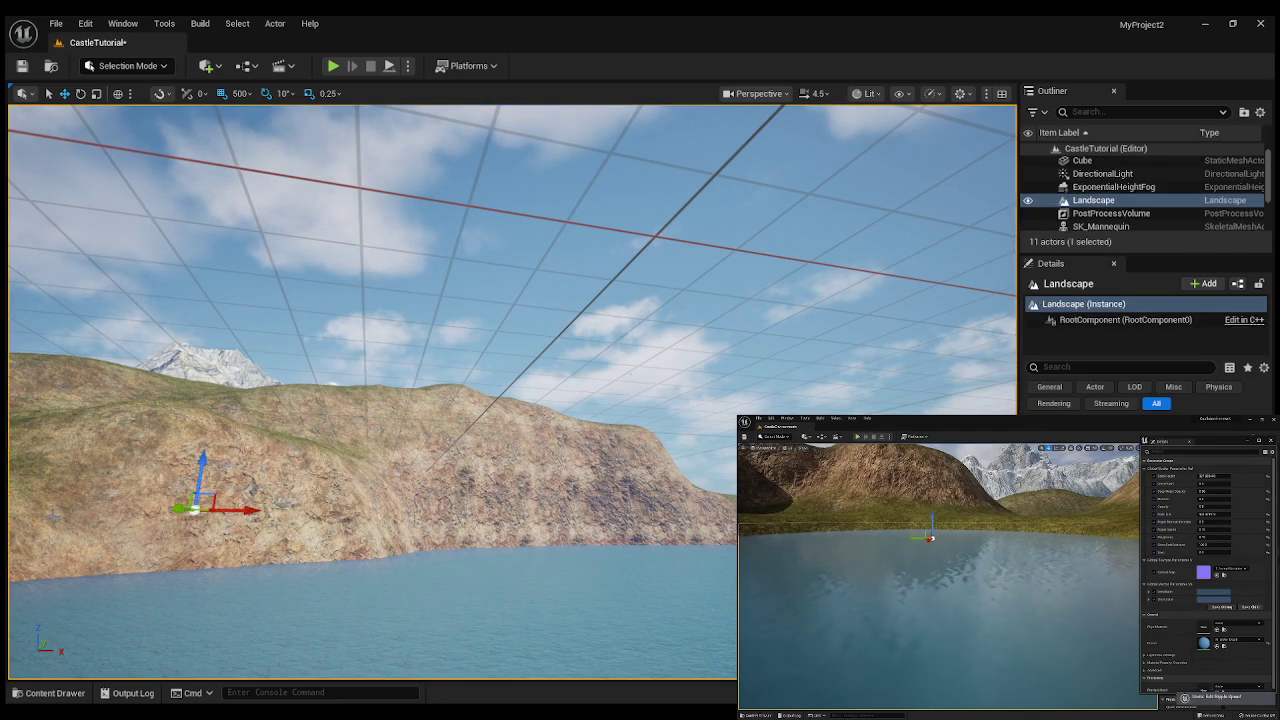
key(Escape)
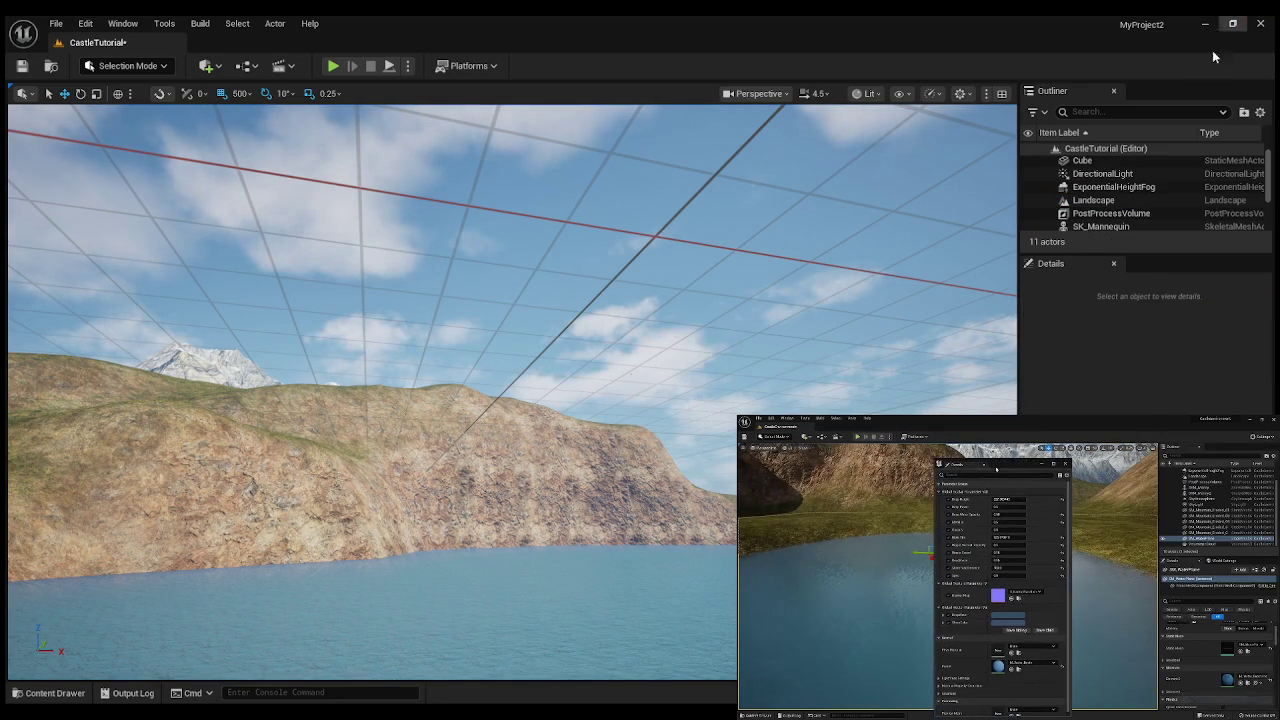
mouse_move(500, 400)
mouse_down()
mouse_move(500, 270)
mouse_move(520, 250)
mouse_move(540, 260)
mouse_move(520, 290)
mouse_move(560, 285)
mouse_move(570, 240)
mouse_up()
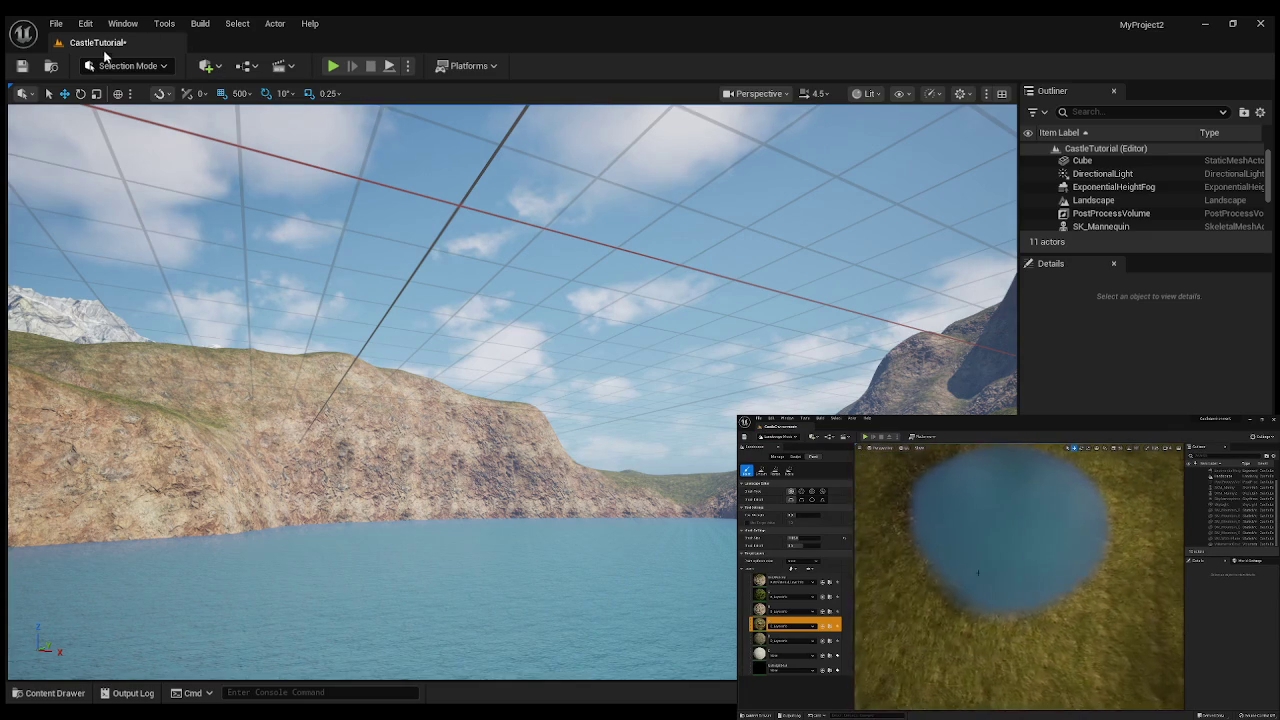
key(shift+2)
- In the Paint tab, choose target layer D and paint a dark brown patch below the cliff
click(165, 114)
click(125, 568)
scroll(129, 609, down, 3)
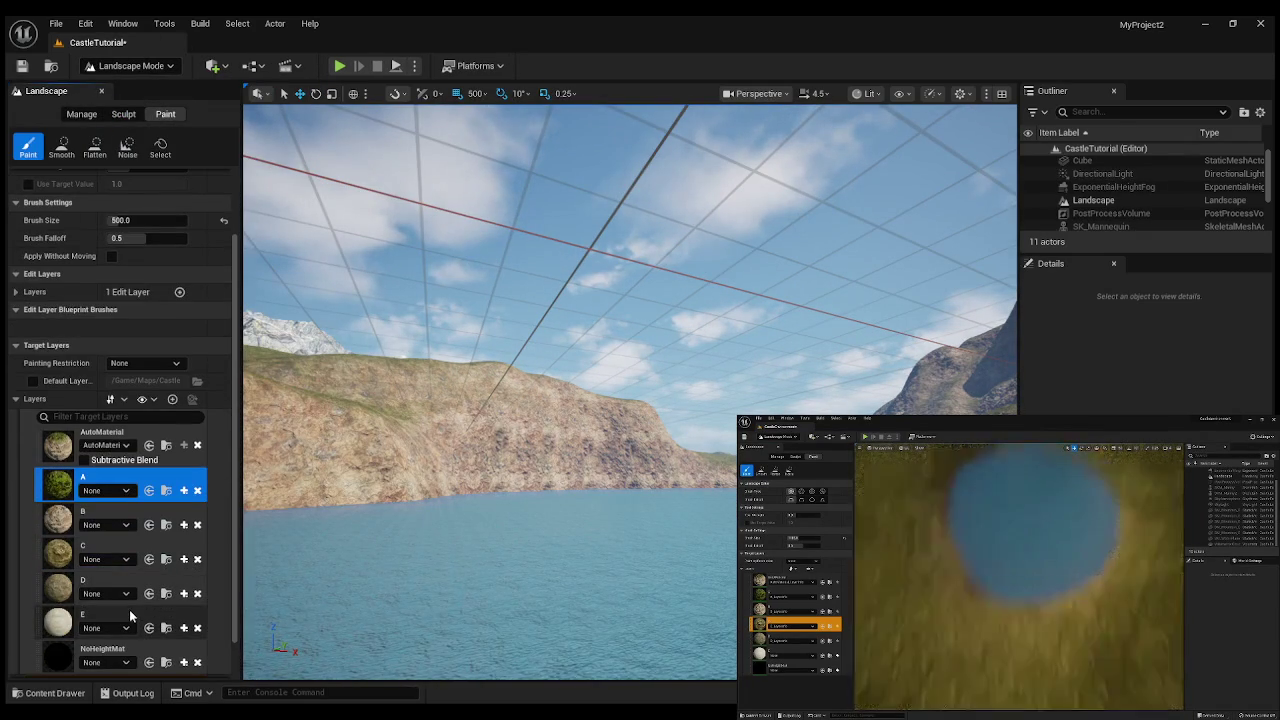
click(65, 596)
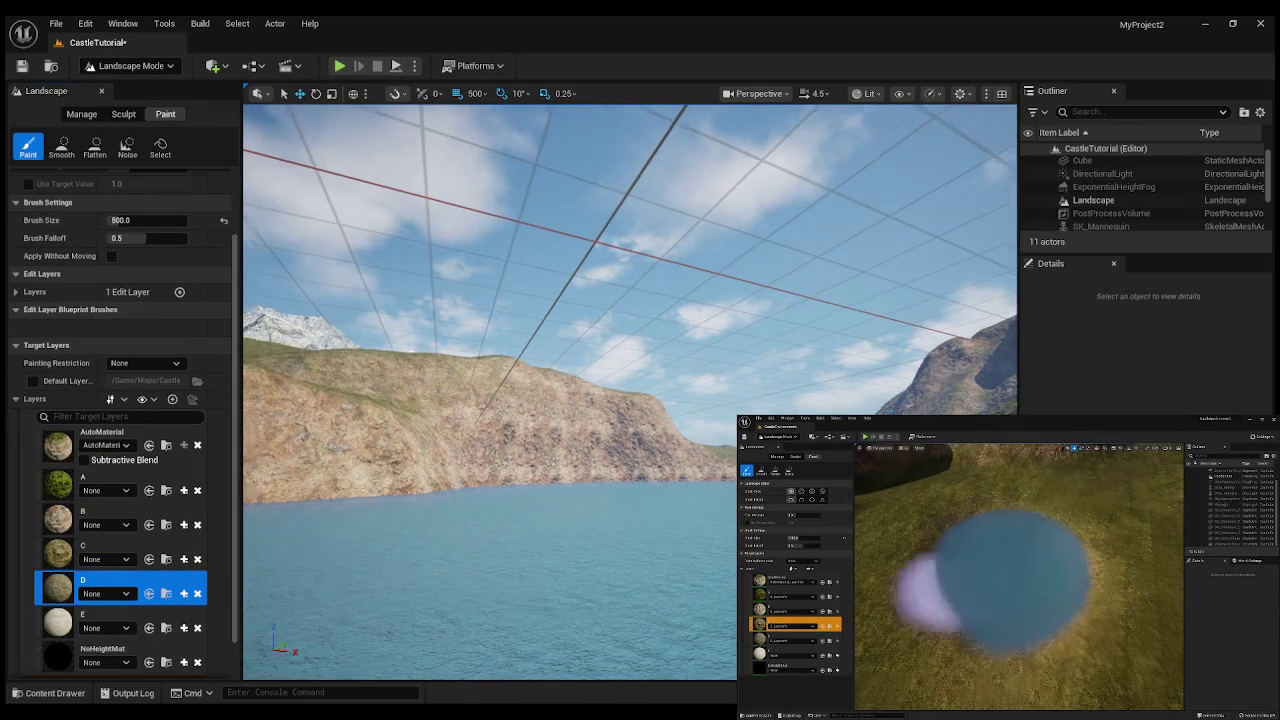
scroll(434, 581, up, 10)
scroll(585, 495, down, 8)
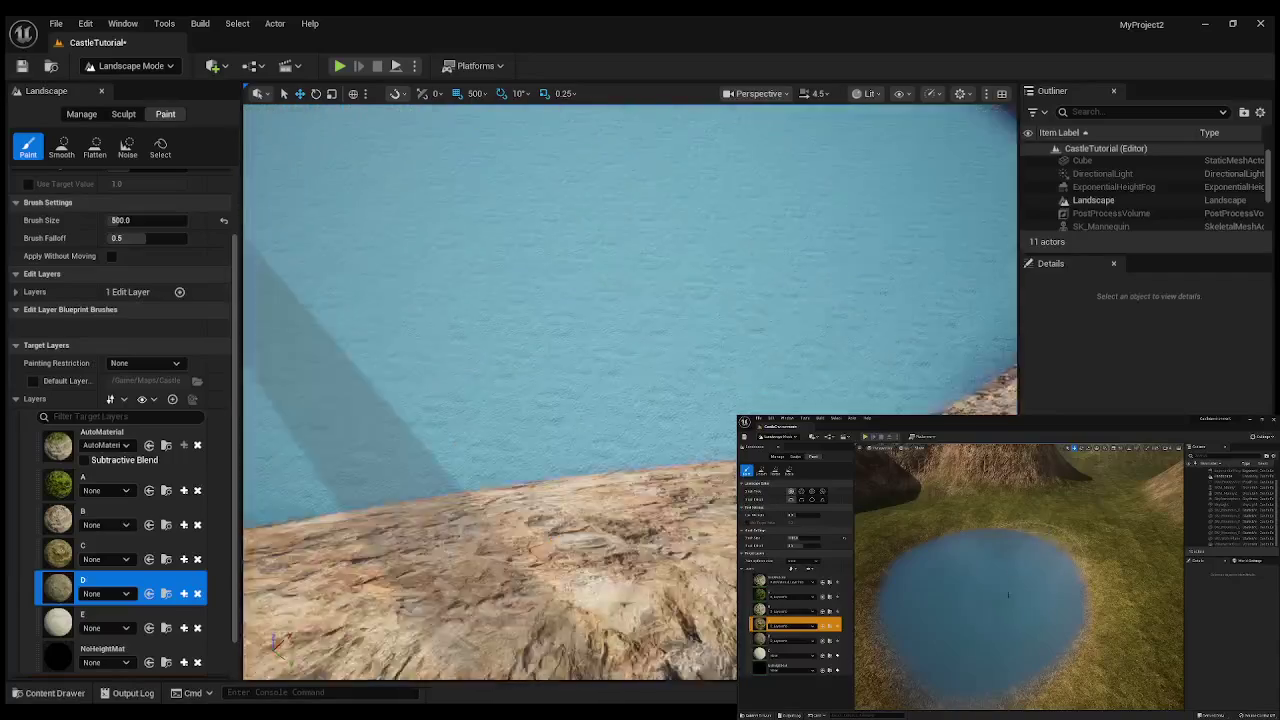
scroll(788, 411, up, 8)
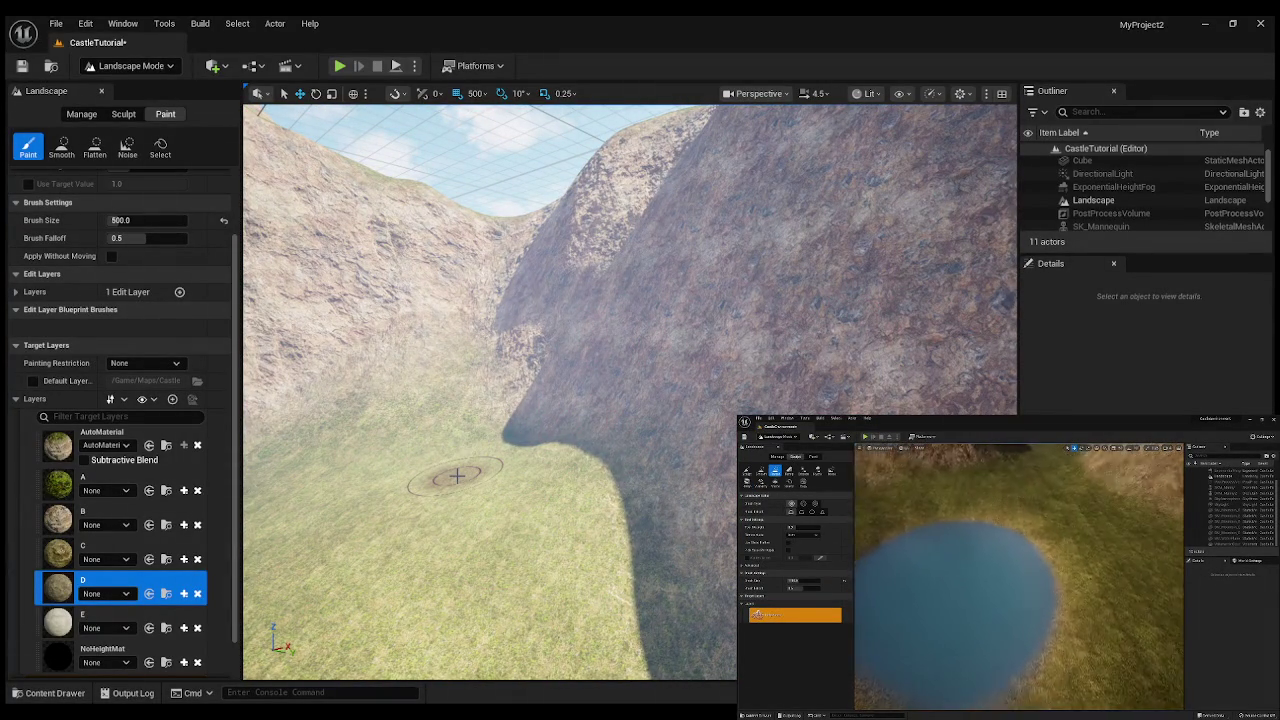
mouse_move(457, 476)
mouse_down()
mouse_move(557, 543)
mouse_move(497, 540)
mouse_up()
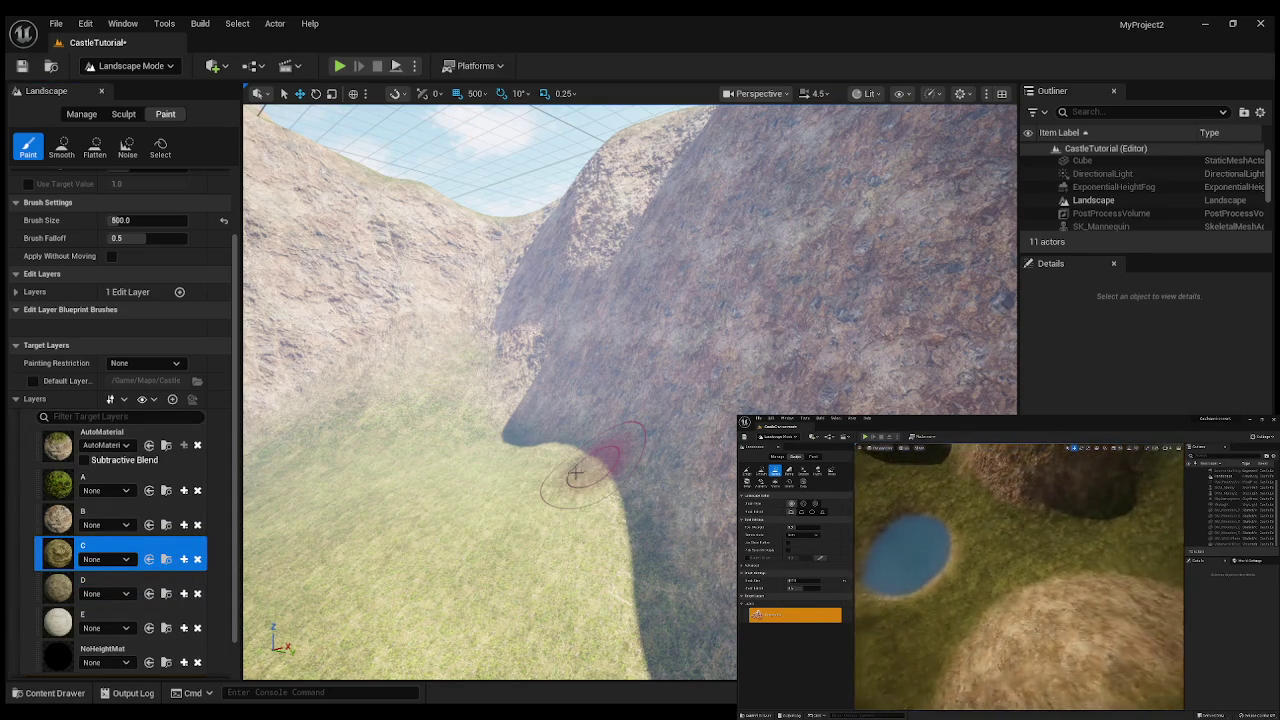
mouse_move(470, 444)
mouse_down()
mouse_move(475, 360)
mouse_move(480, 470)
mouse_move(465, 410)
mouse_move(475, 450)
mouse_move(475, 400)
mouse_move(485, 466)
mouse_up()
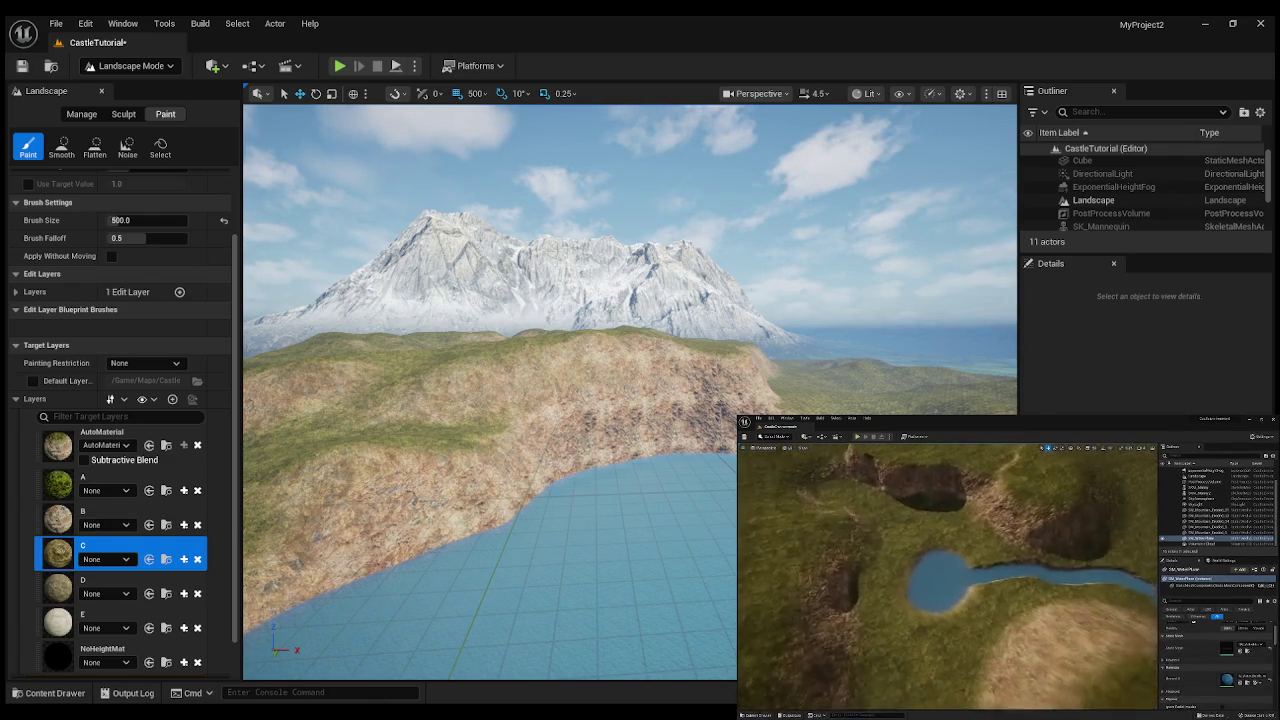
mouse_move(992, 566)
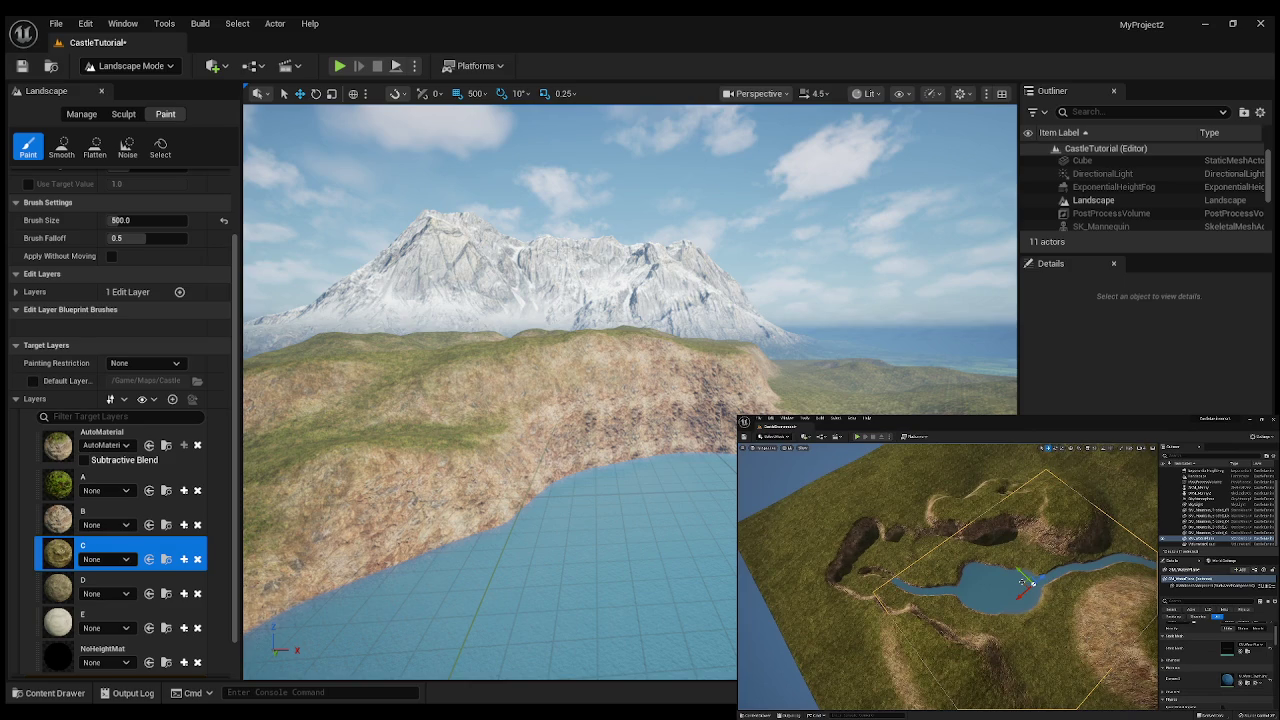
click(992, 564)
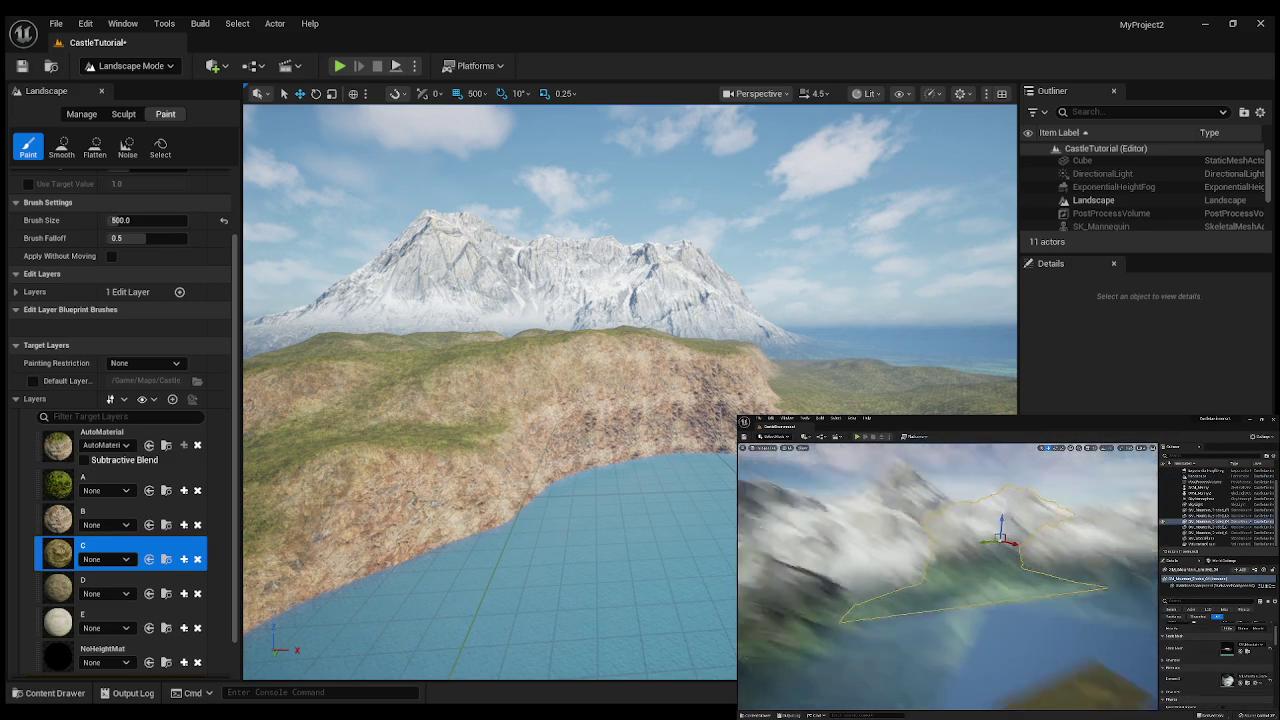
click(932, 594)
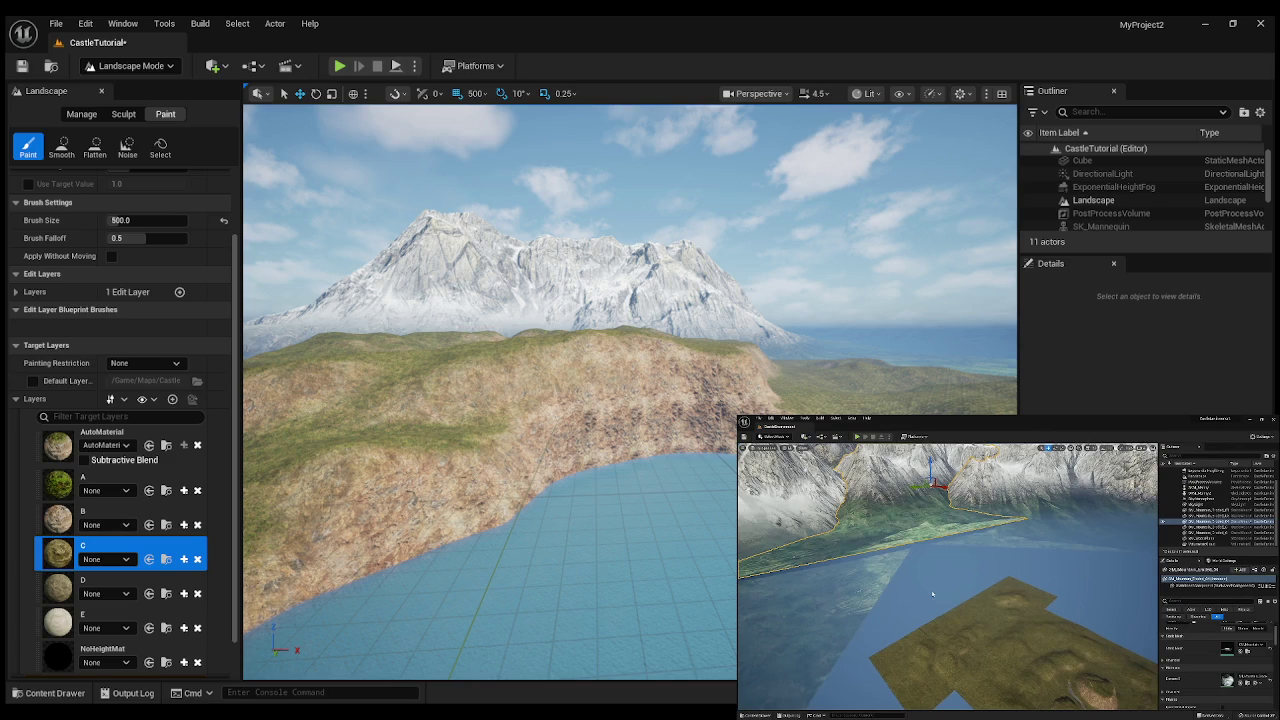
click(991, 561)
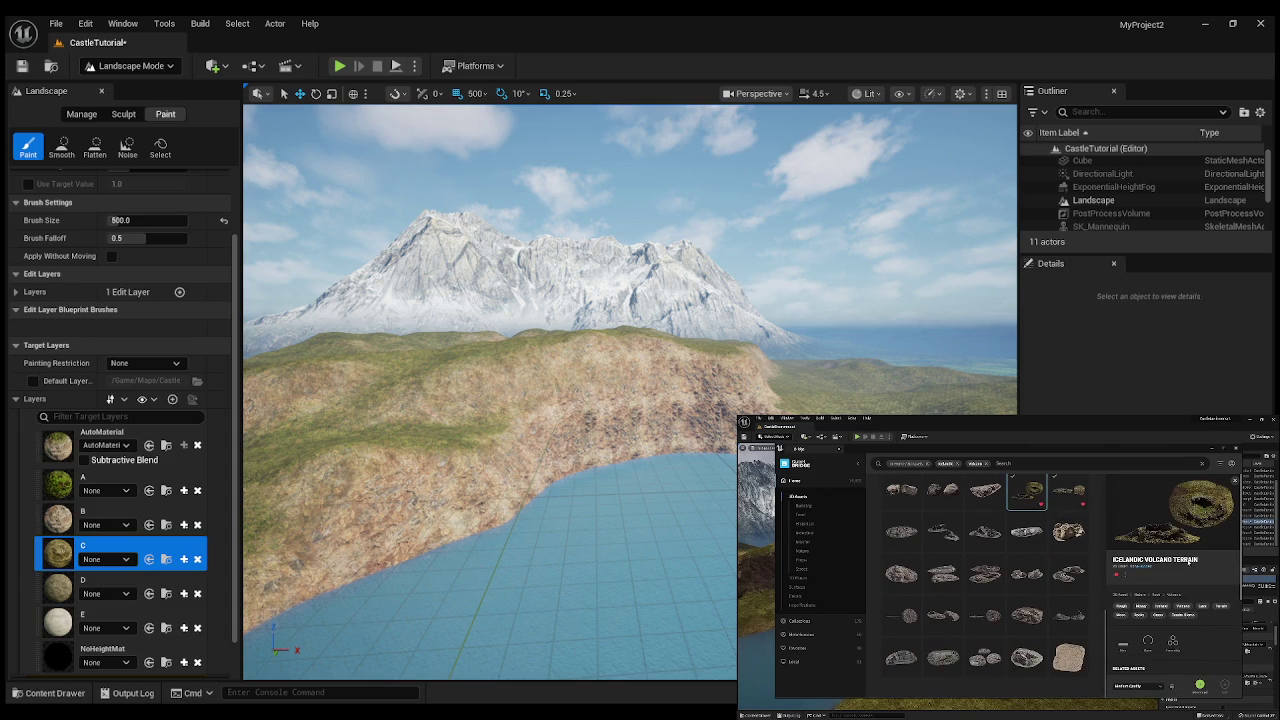
- Toggle the tutorial video playback, then launch Quixel Bridge from the Quick Add (+) menu
mouse_move(993, 567)
click(993, 567)
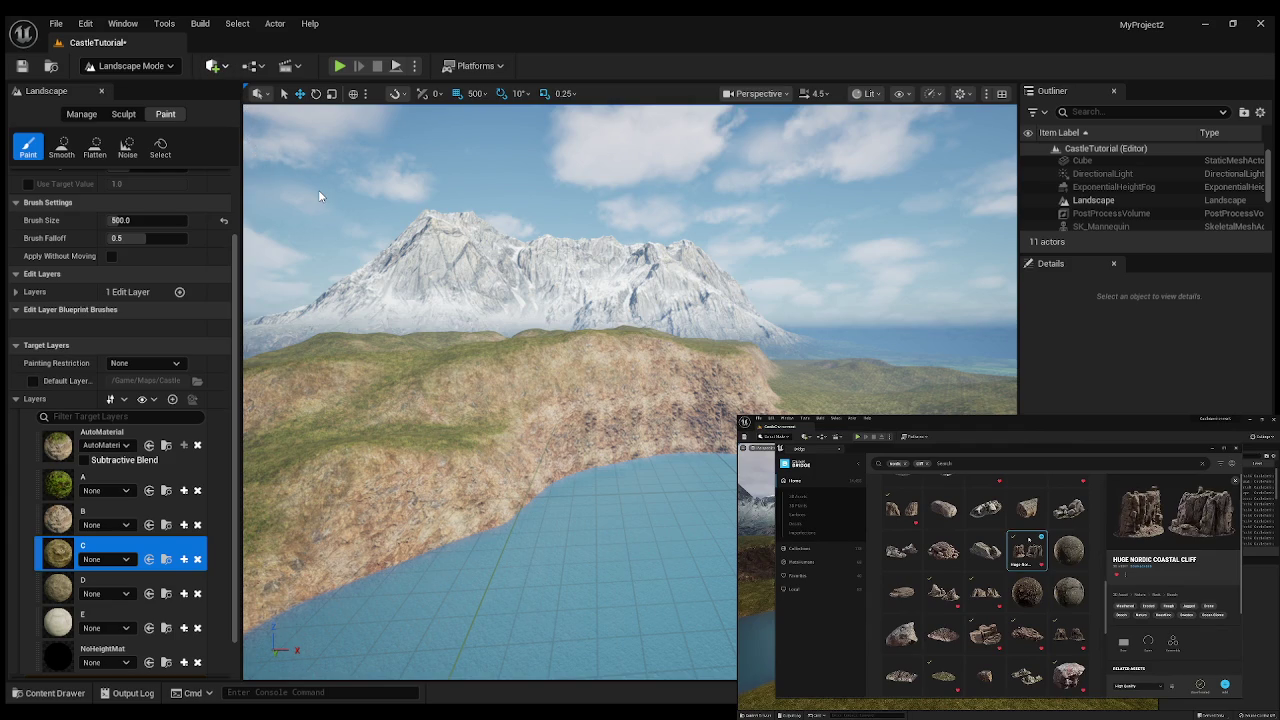
click(218, 72)
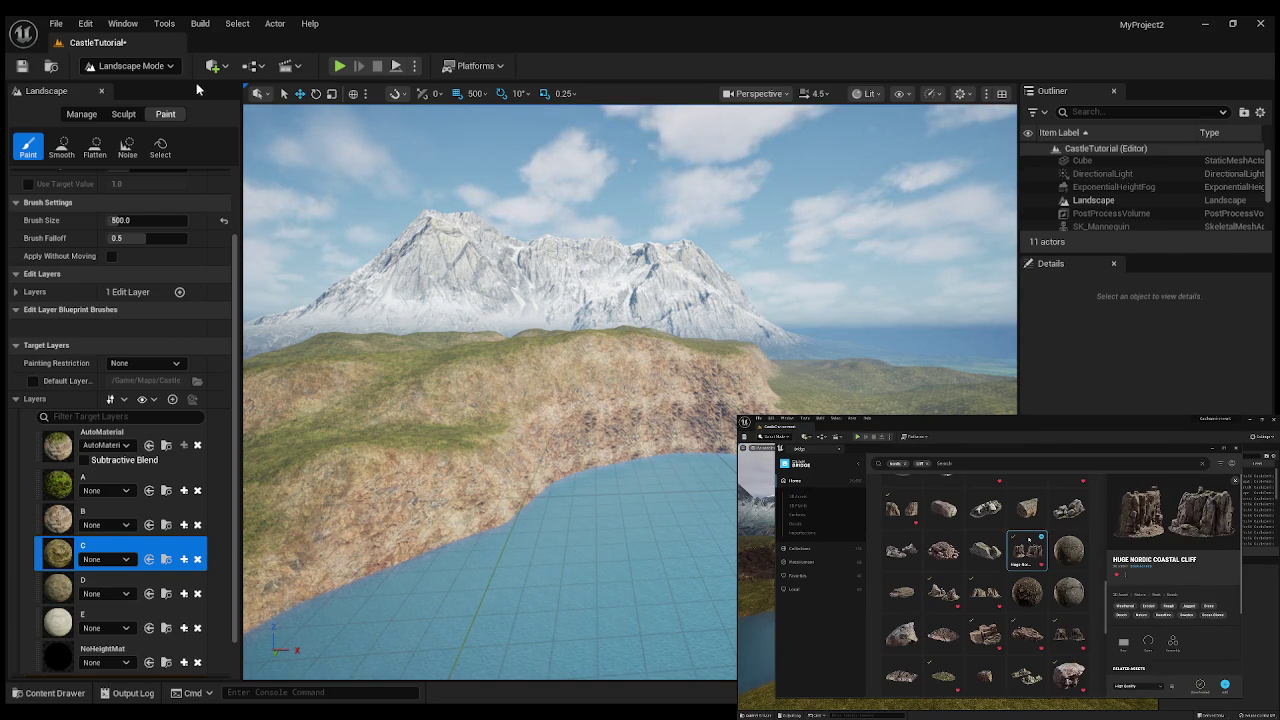
- In the Bridge tab, agree to the Content License Agreement and continue
click(222, 43)
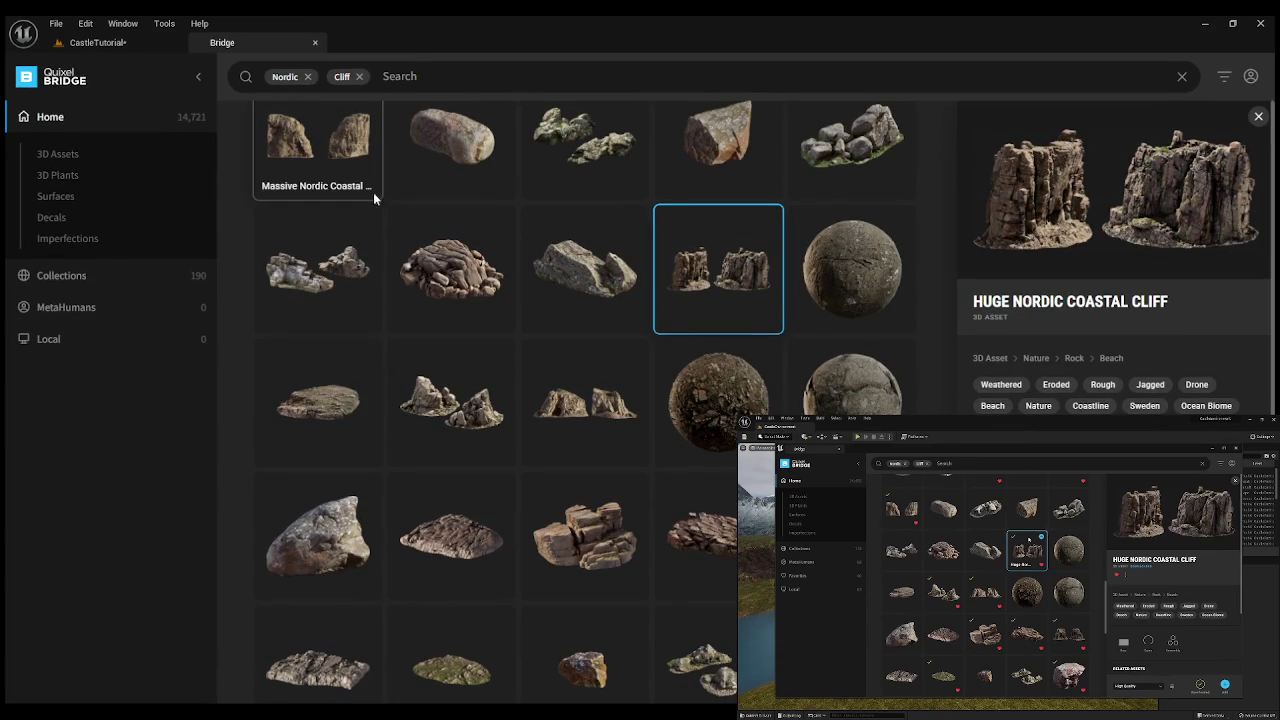
click(95, 42)
click(262, 42)
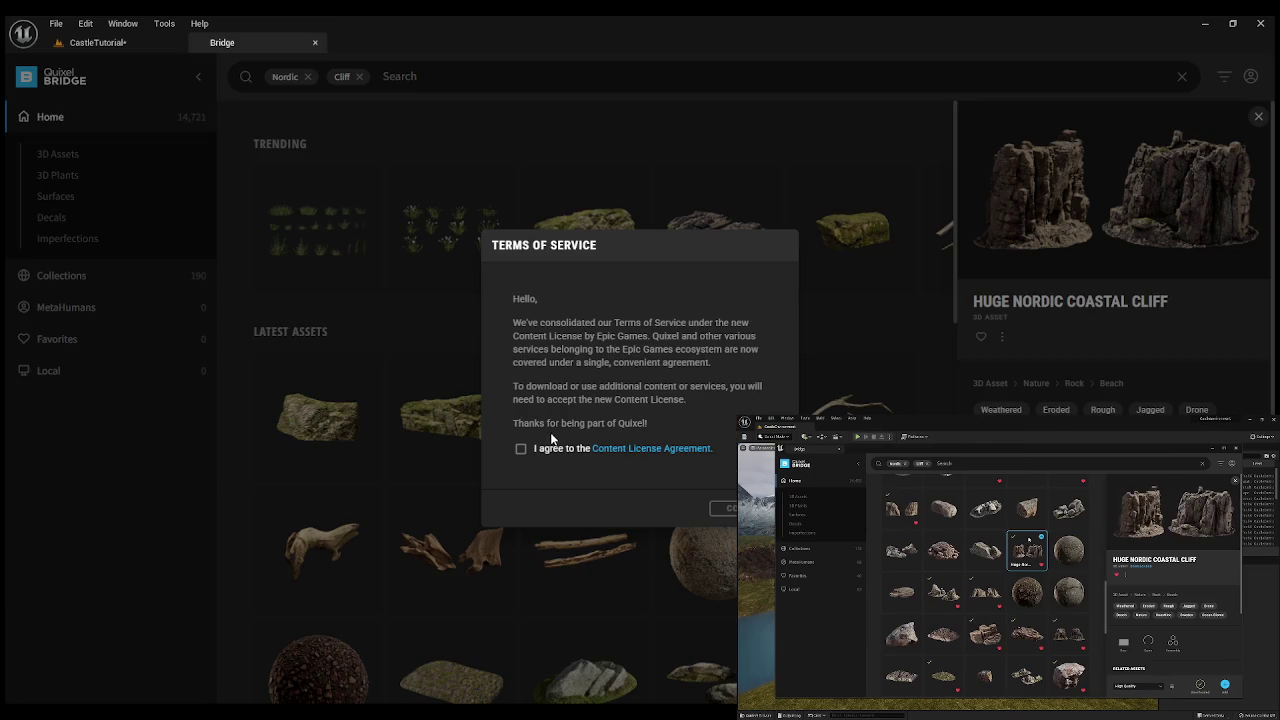
click(520, 449)
click(724, 507)
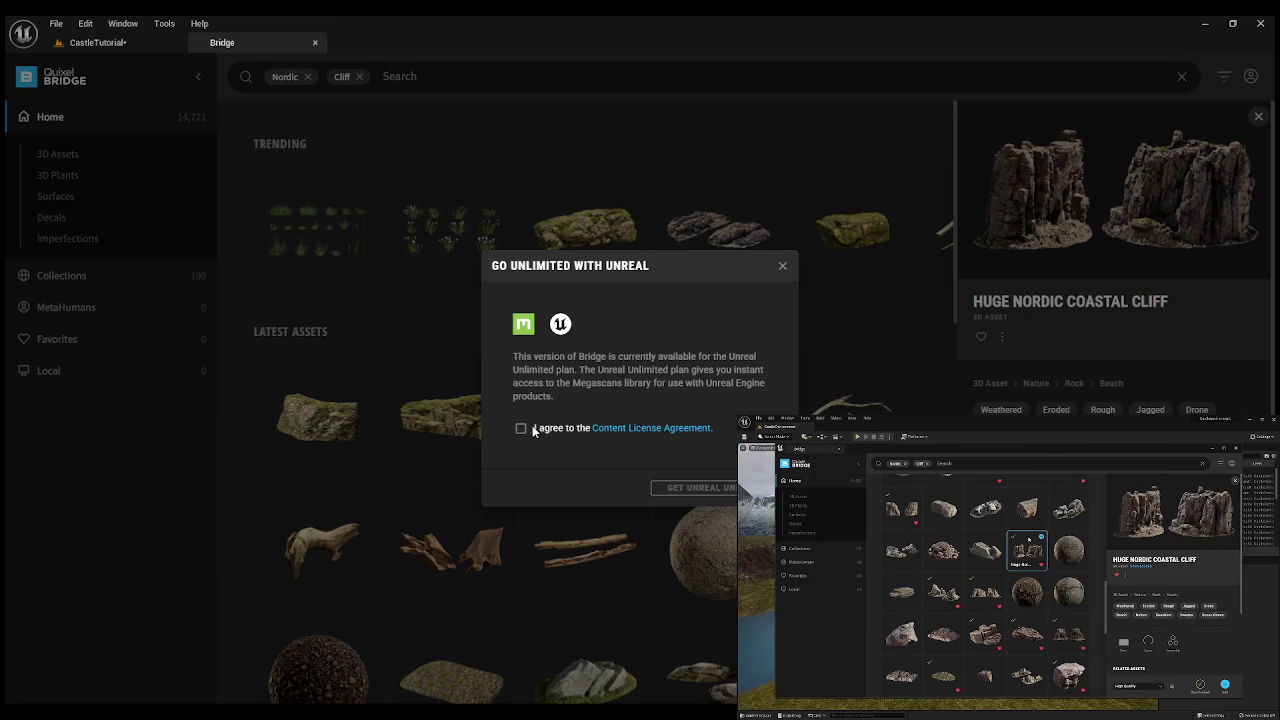
click(521, 428)
click(684, 487)
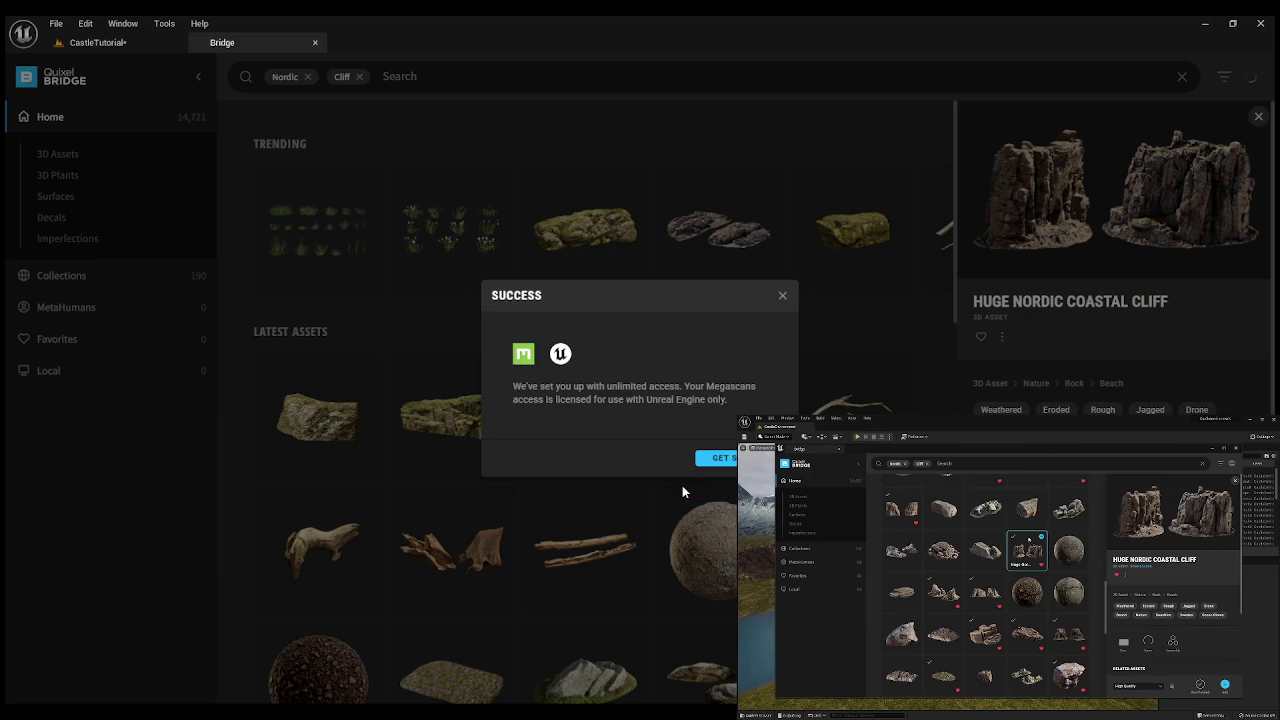
click(712, 462)
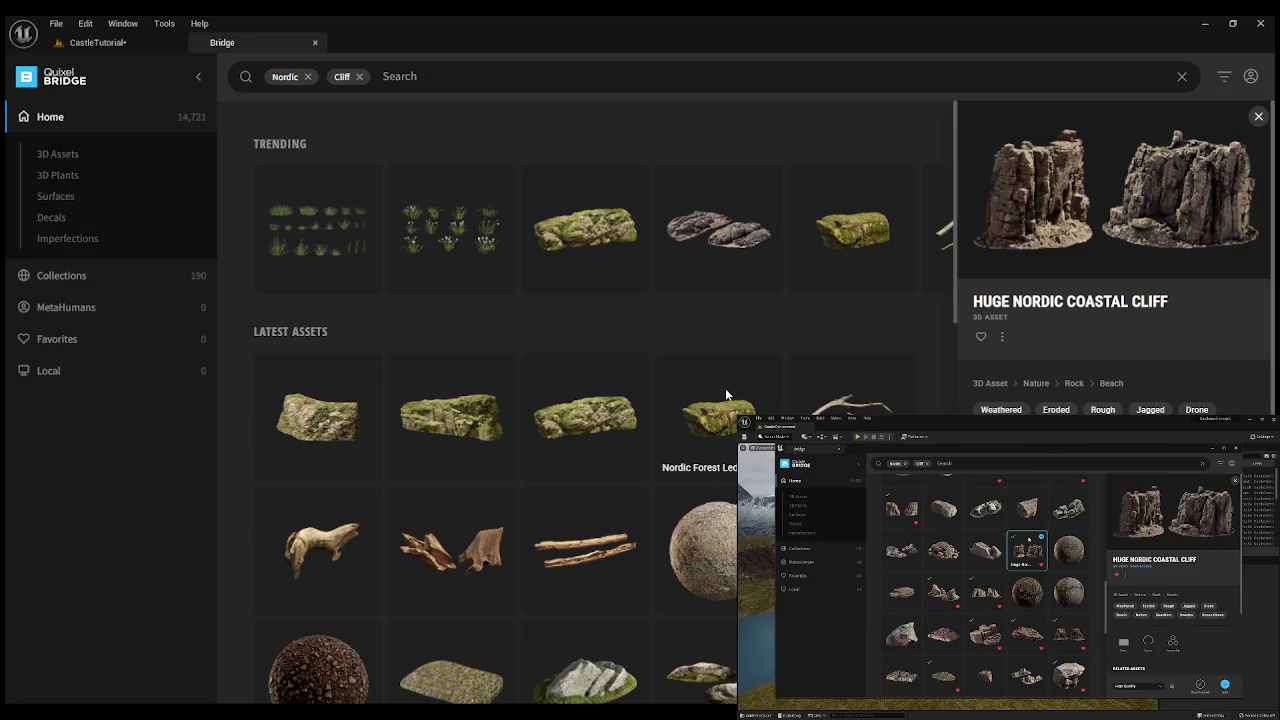
scroll(725, 388, down, 10)
scroll(725, 395, down, 5)
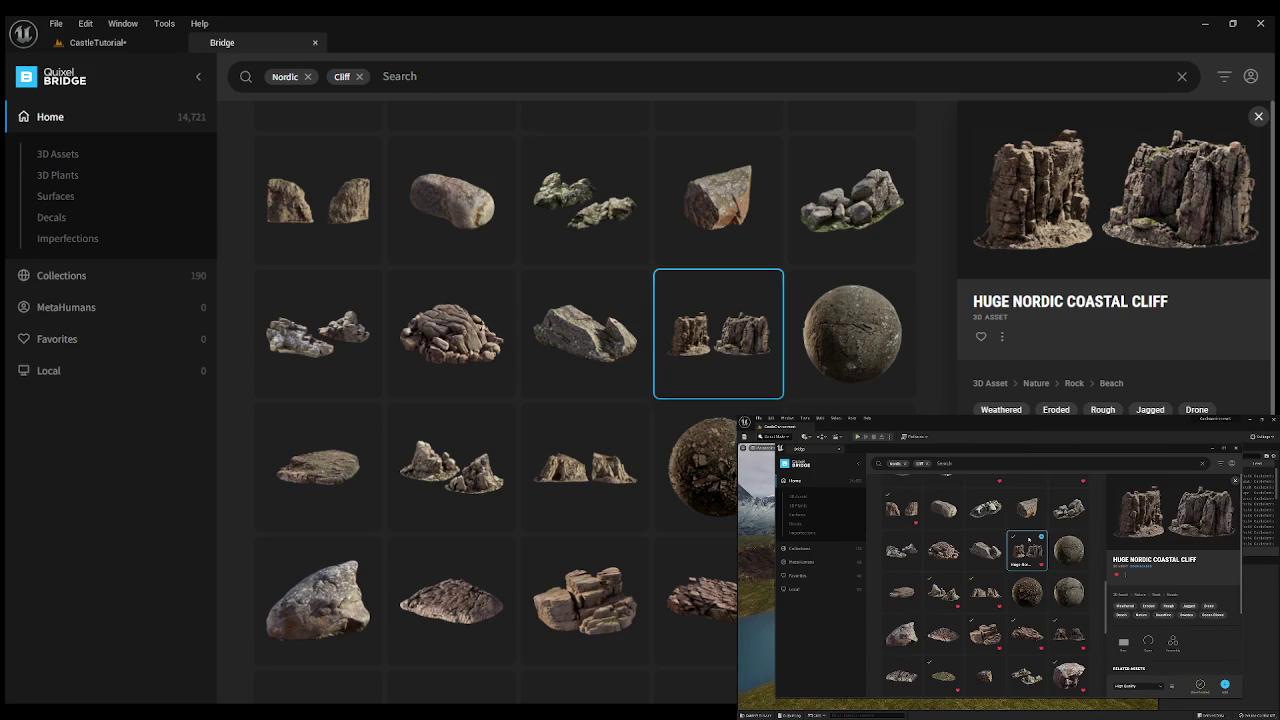
scroll(1115, 250, down, 2)
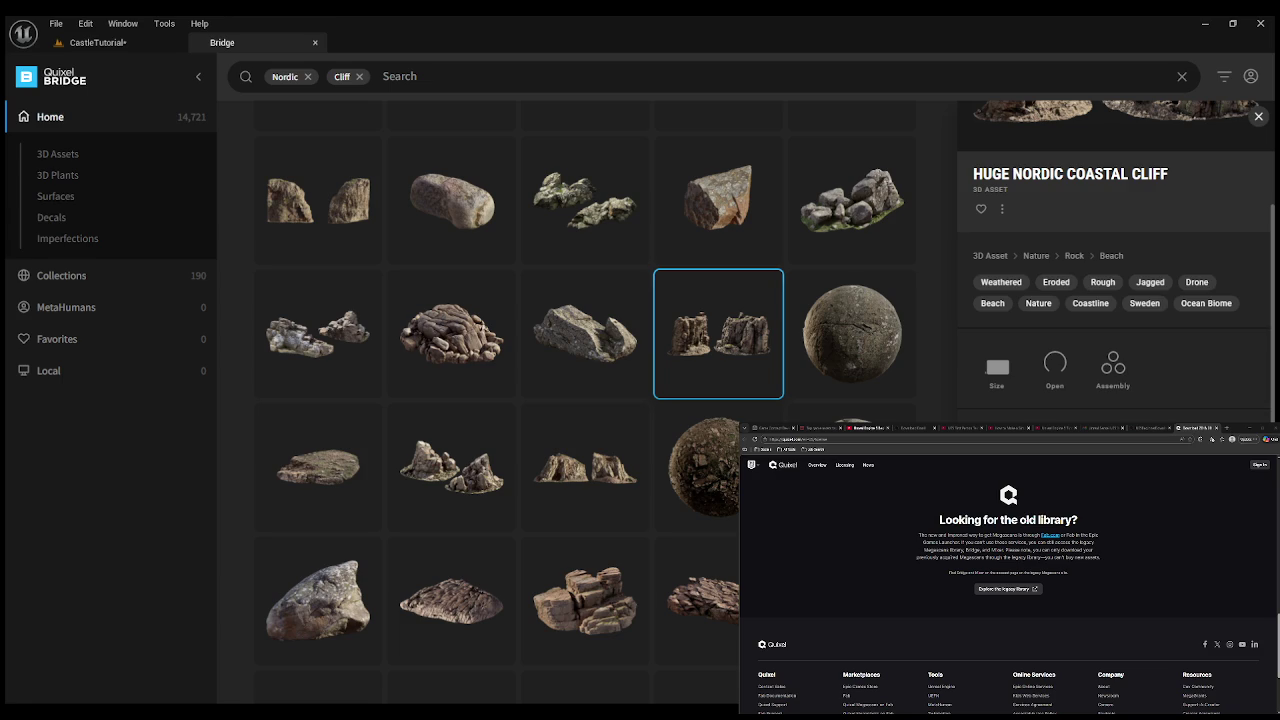
scroll(640, 410, up, 2)
scroll(621, 389, down, 3)
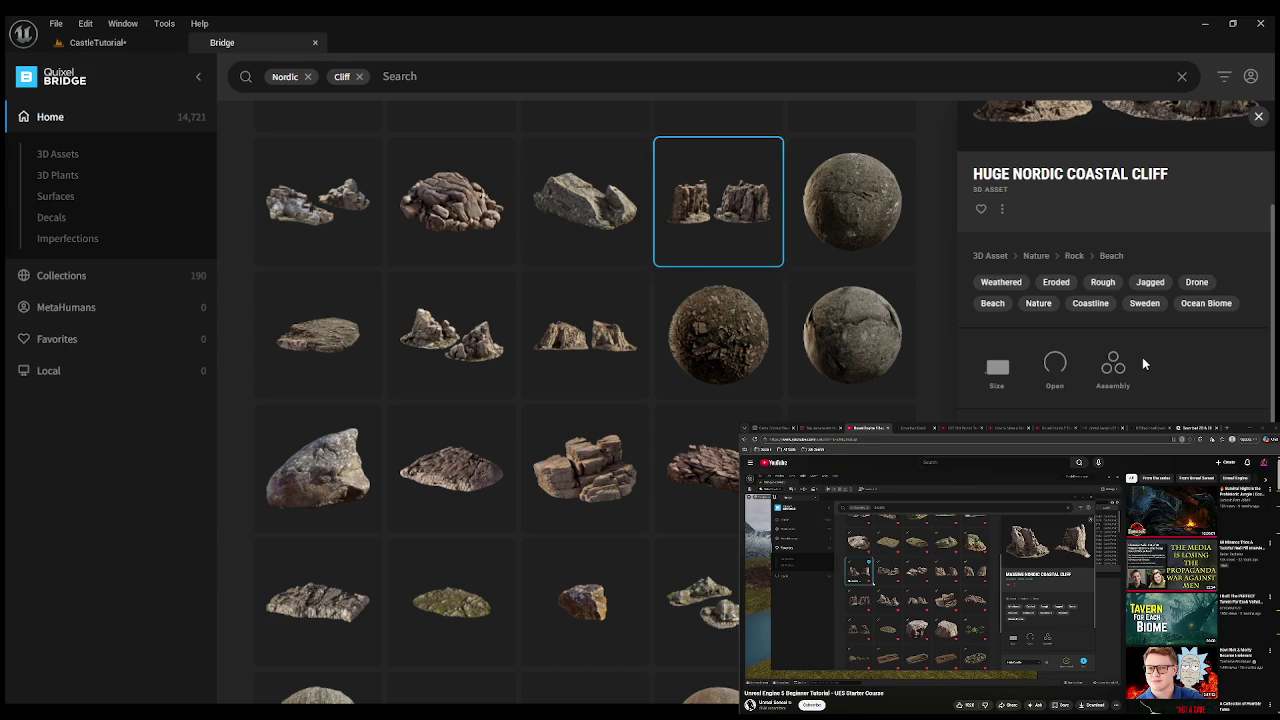
right_click(724, 218)
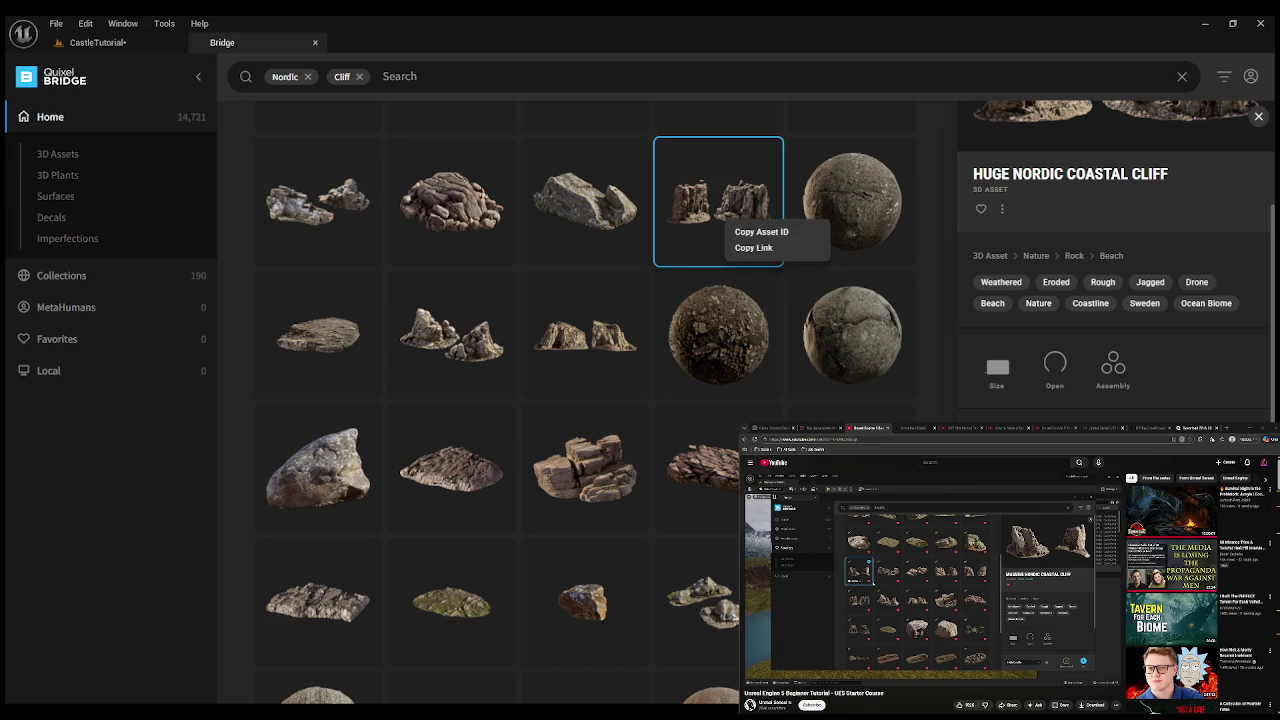
- Favorite the Huge Nordic Coastal Cliff, closing its options menu without choosing anything
click(770, 264)
click(769, 253)
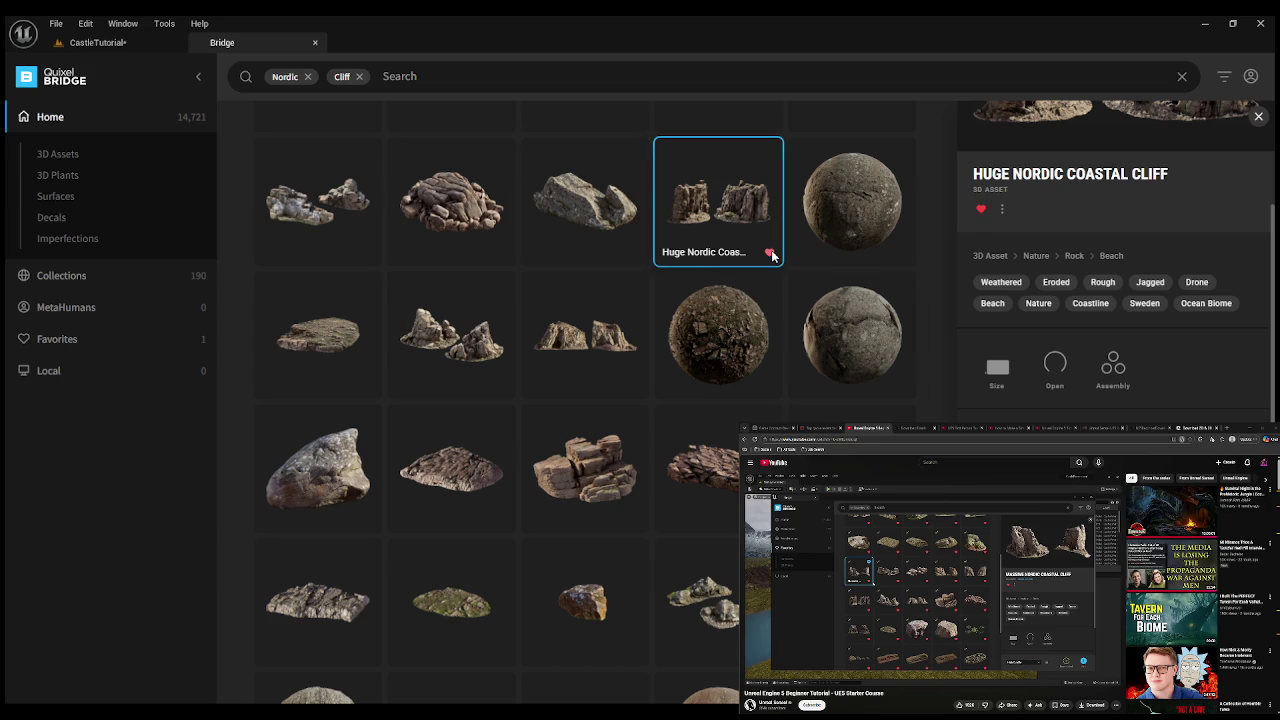
click(1001, 210)
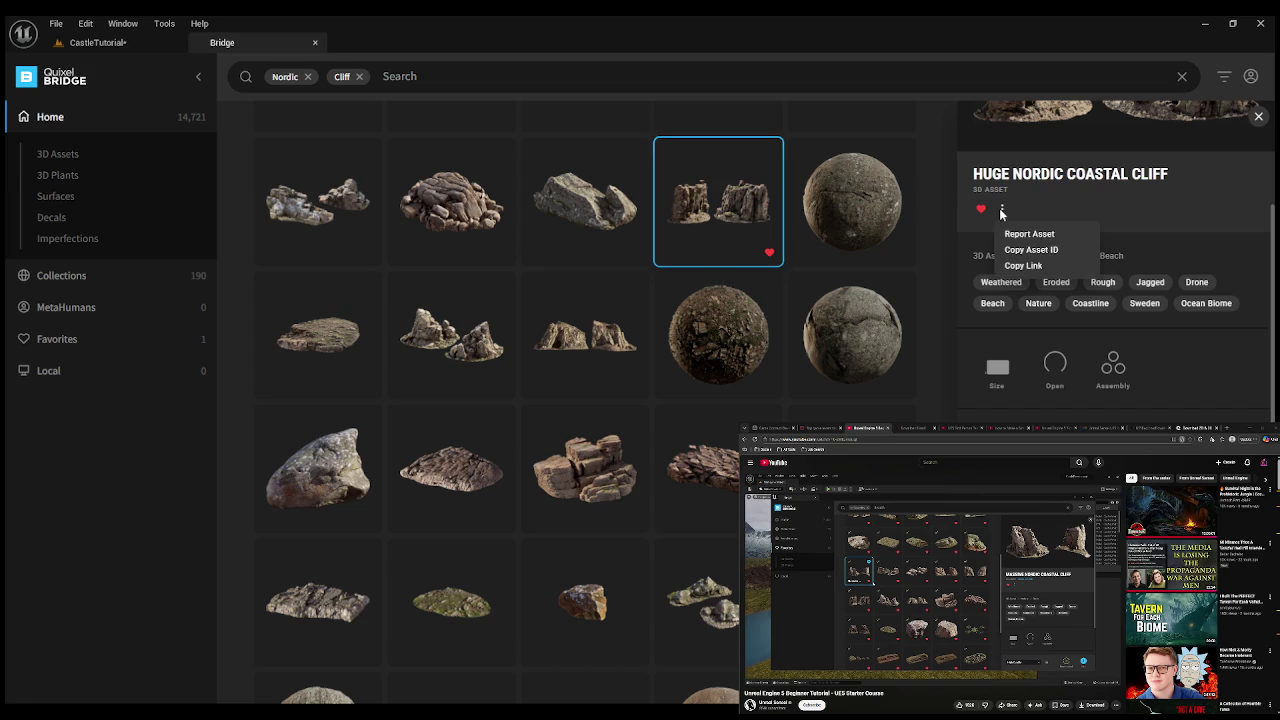
click(1030, 265)
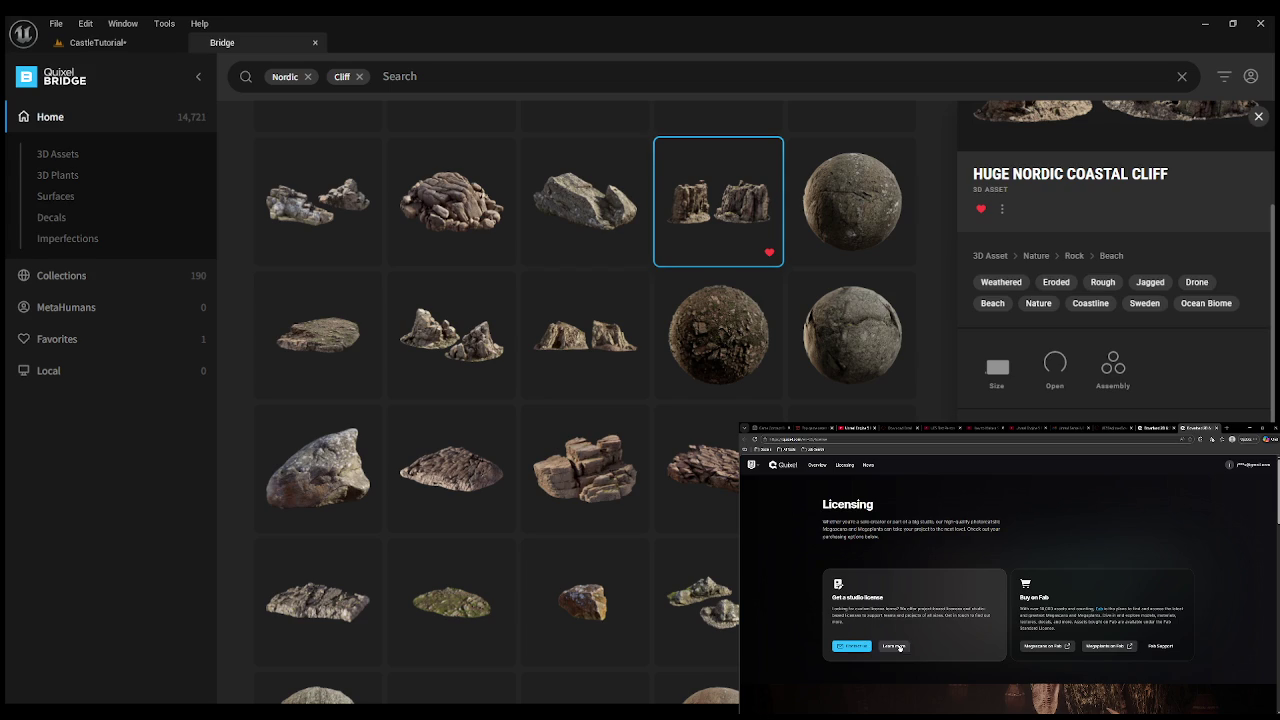
scroll(961, 554, down, 3)
scroll(961, 554, down, 5)
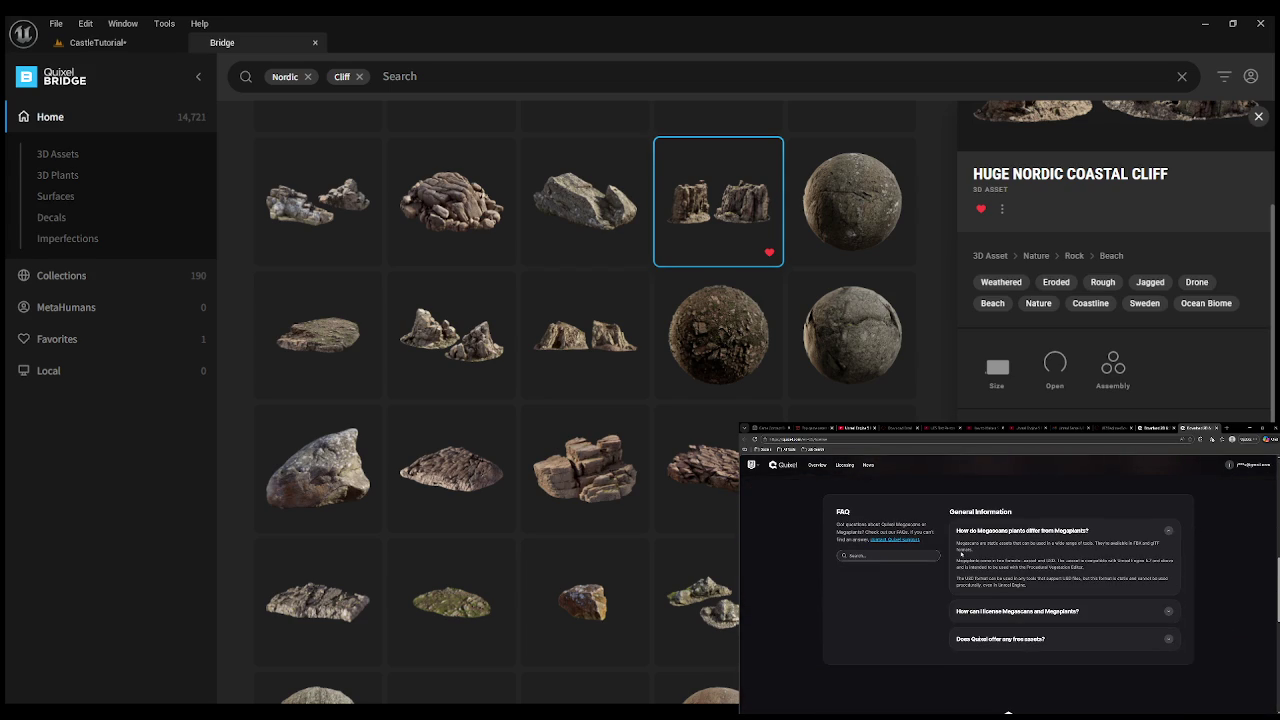
click(1162, 639)
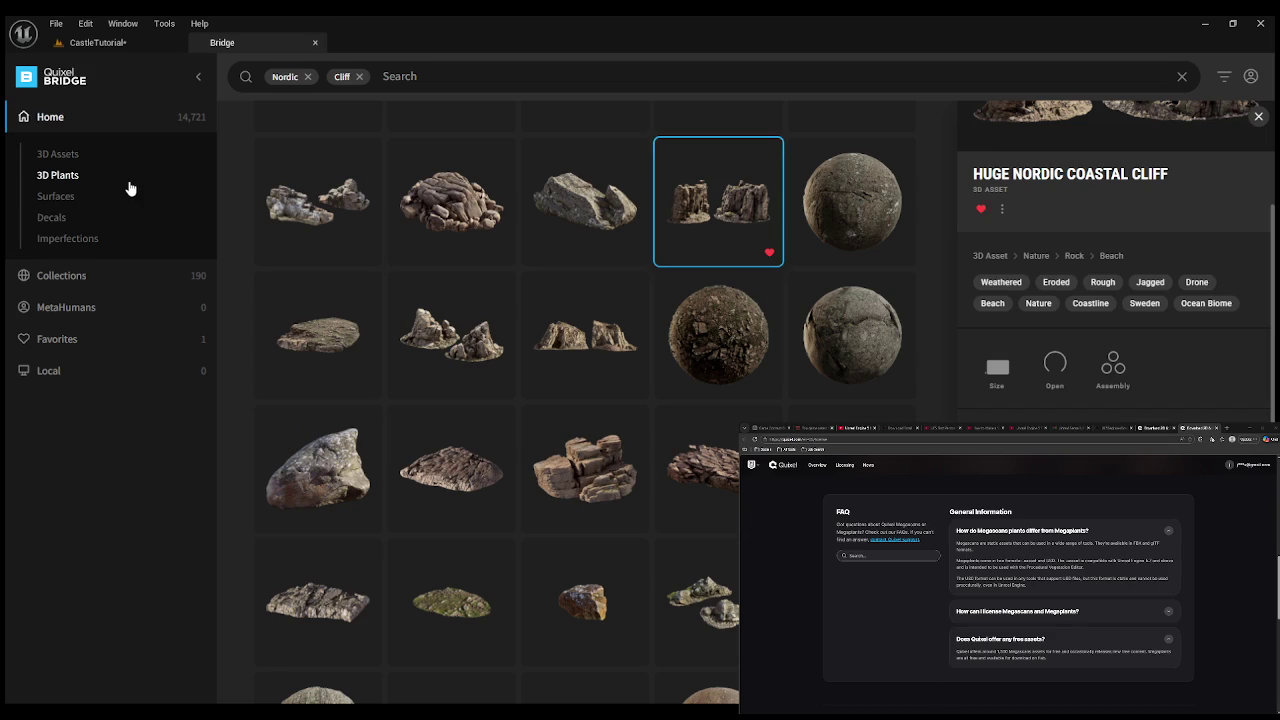
click(1223, 78)
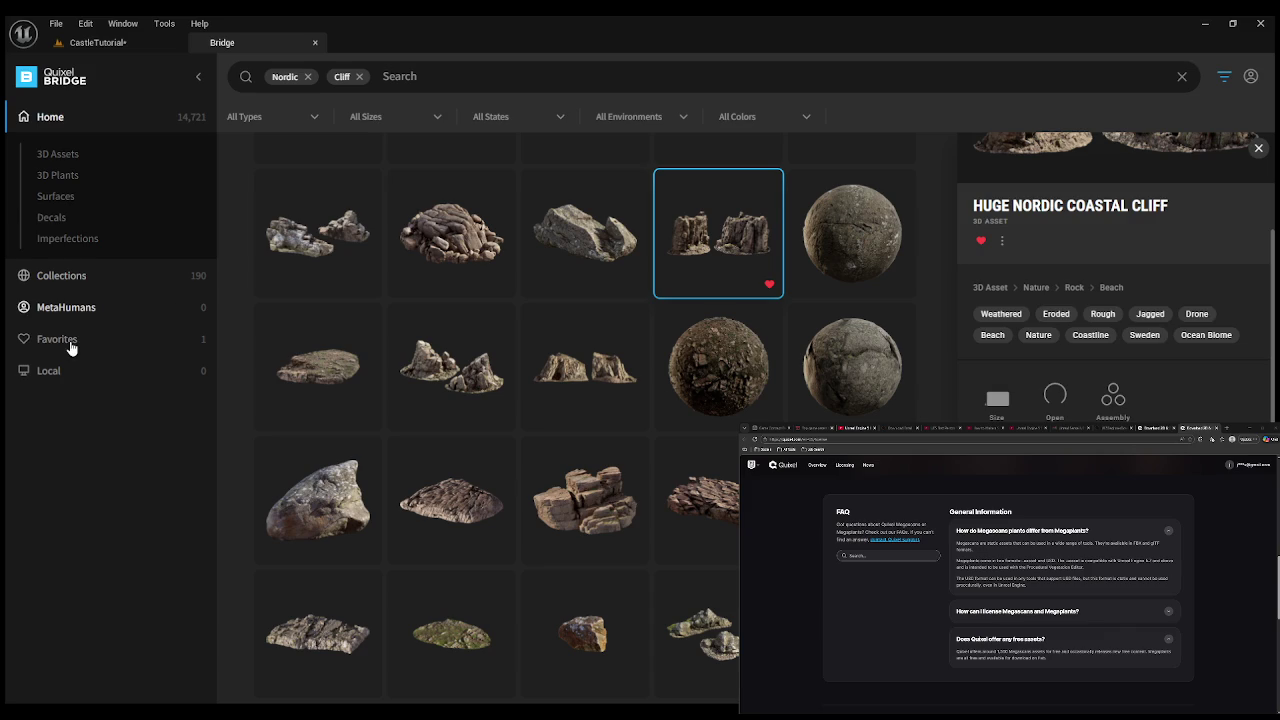
- Search Bridge for 'Free', then remove the Free filter when nothing turns up
click(438, 73)
text(Free)
key(Return)
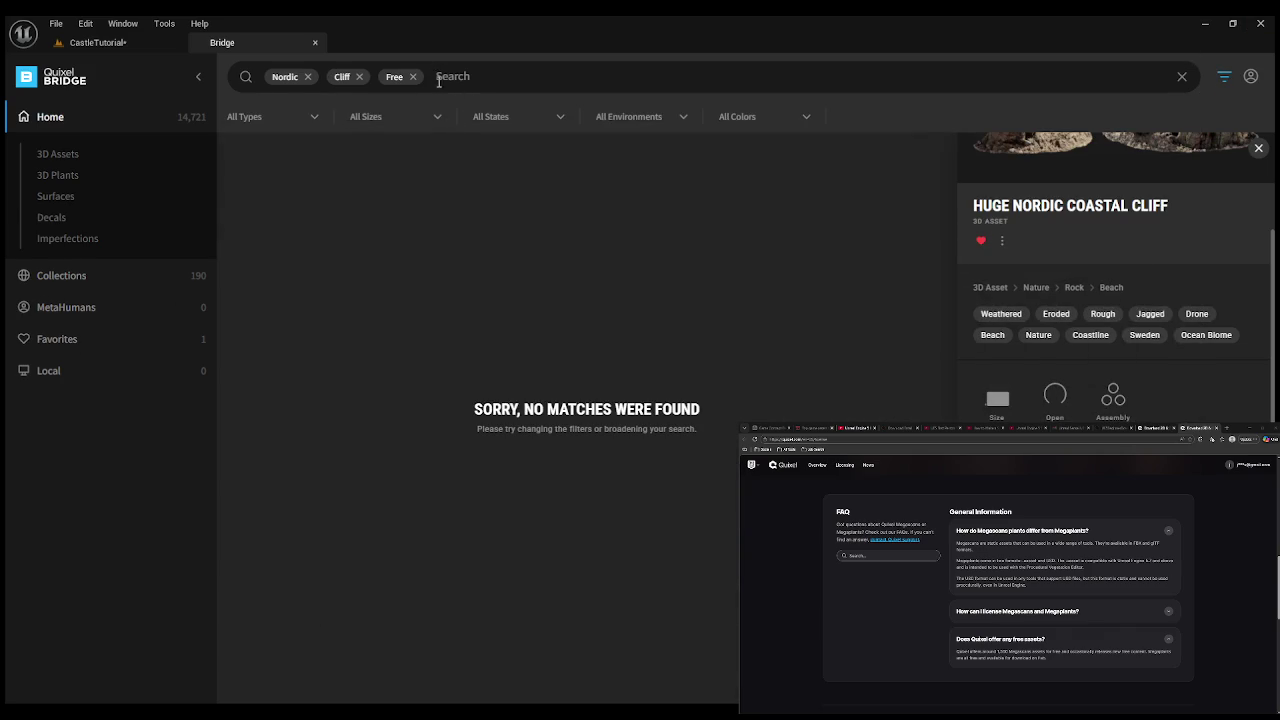
click(413, 77)
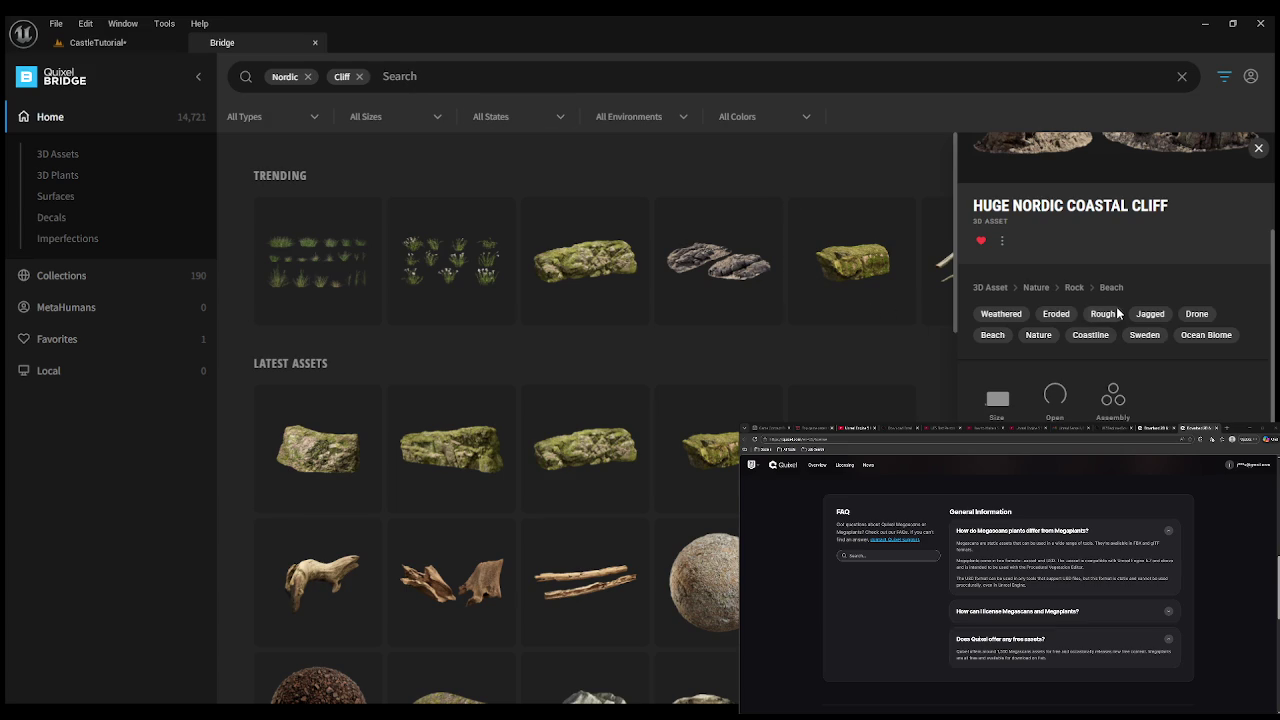
- Open the Huge Nordic Coastal Cliff's ⋮ options menu and scroll the results
click(1002, 243)
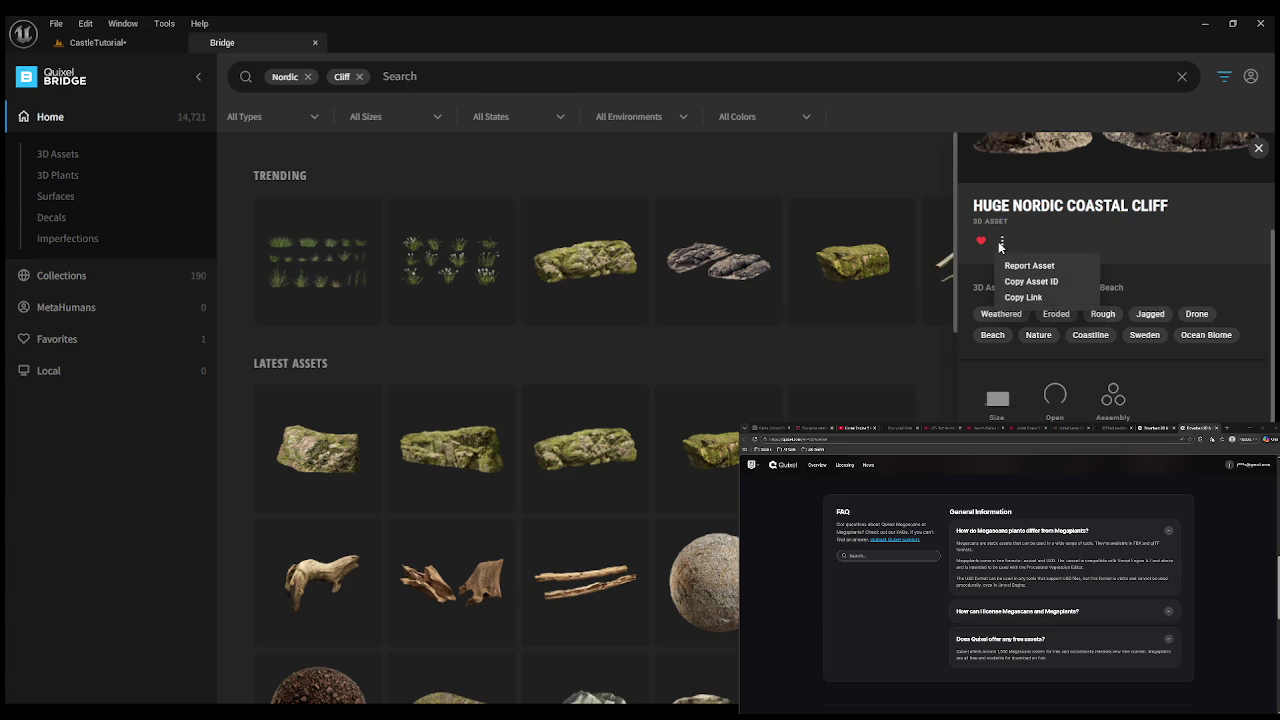
scroll(1115, 276, down, 1)
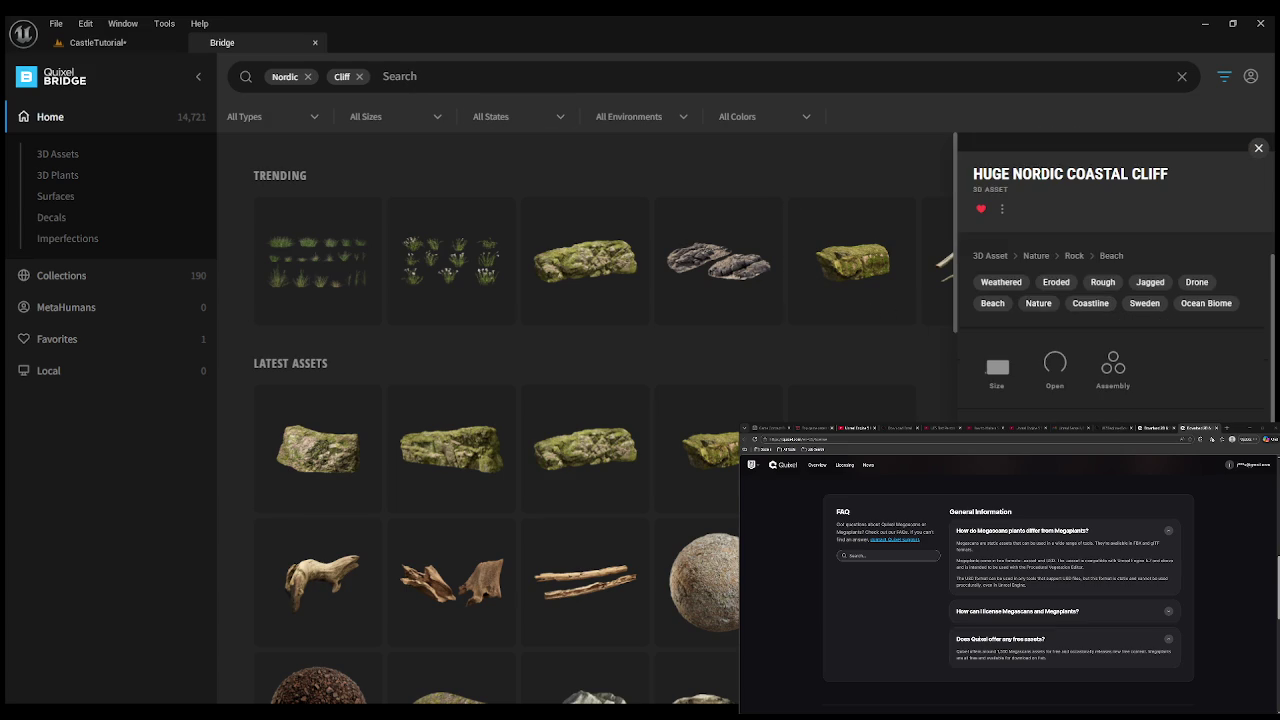
scroll(1115, 276, down, 5)
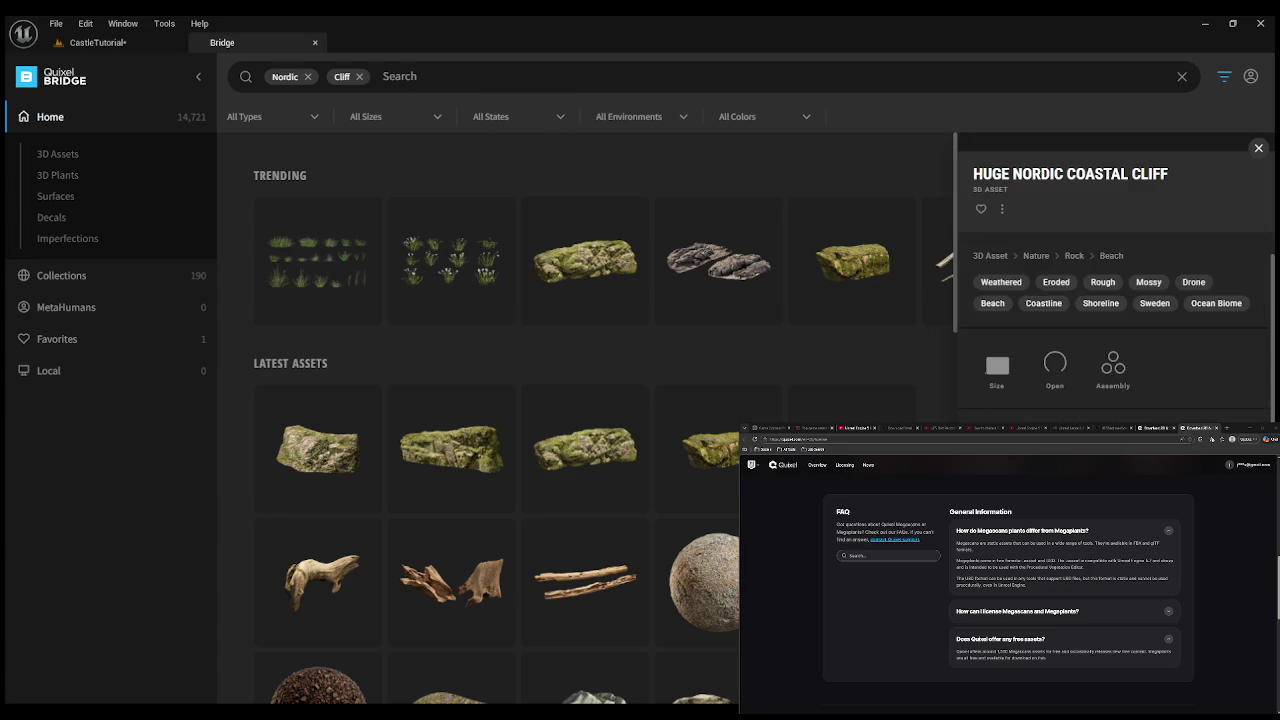
scroll(1115, 276, up, 5)
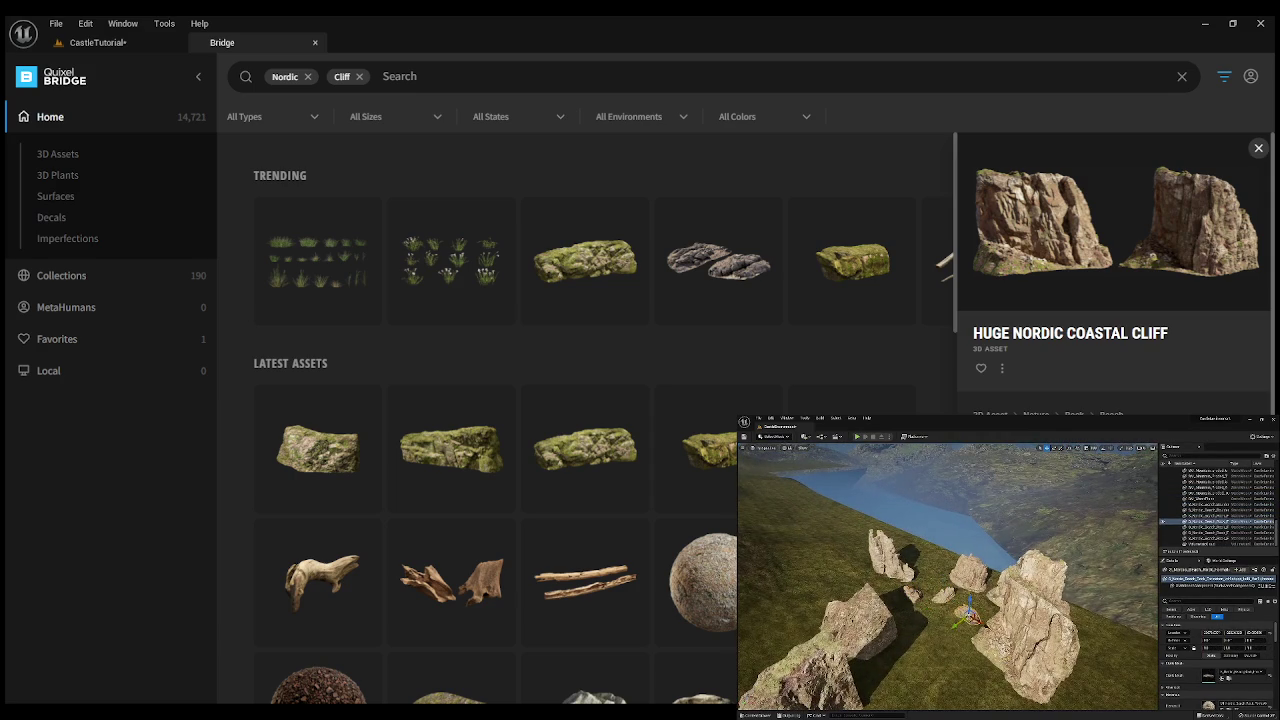
click(1200, 516)
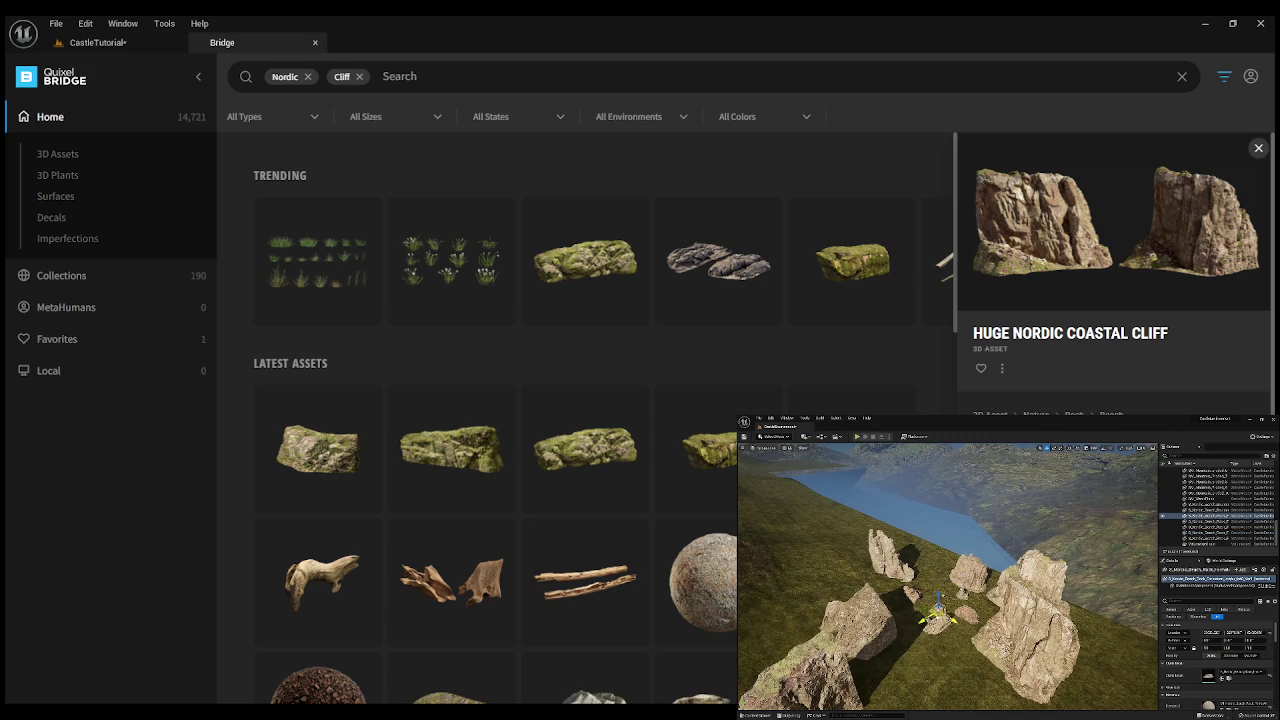
click(1200, 509)
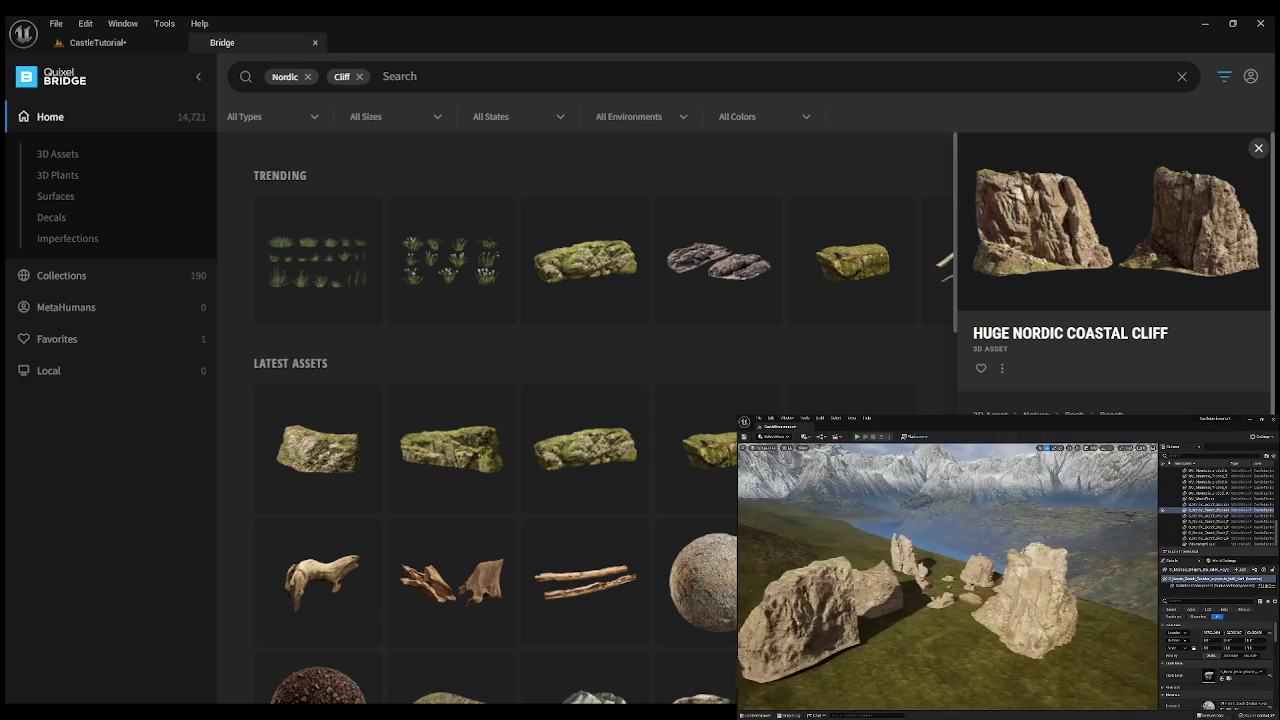